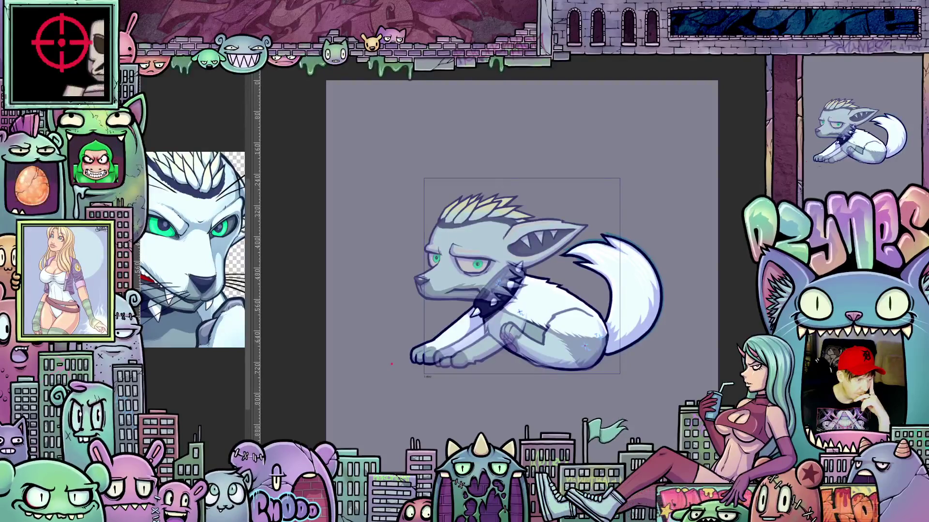
Flip between the lying and sitting frames, landing on the upright-tail sitting frame
key(Right)
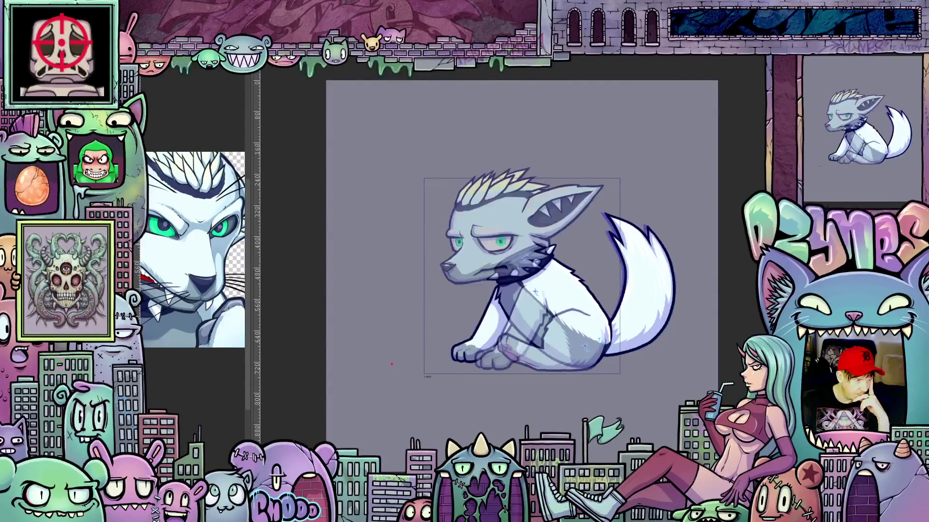
key(Left)
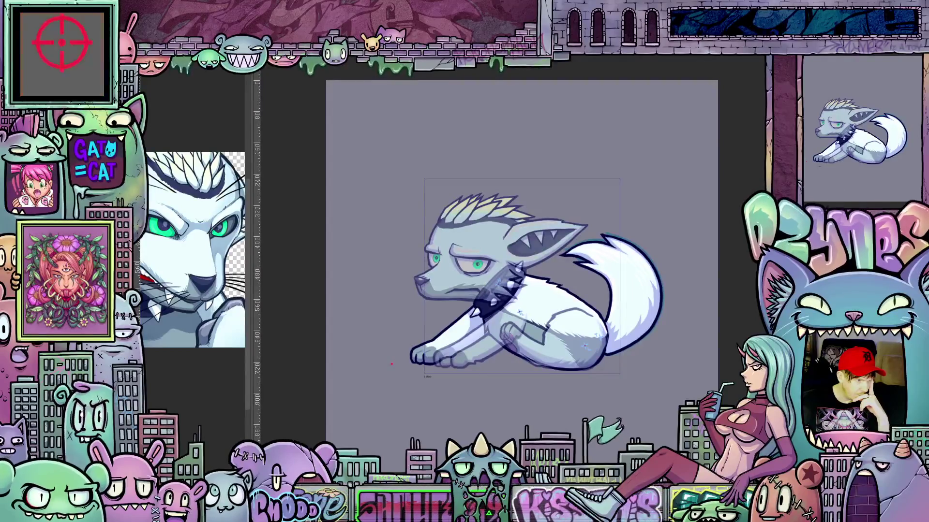
key(Right)
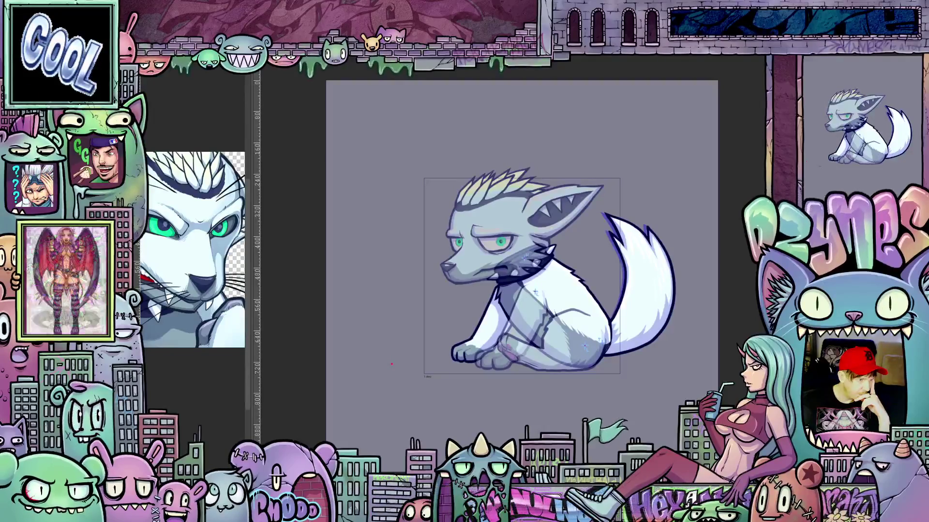
key(Right)
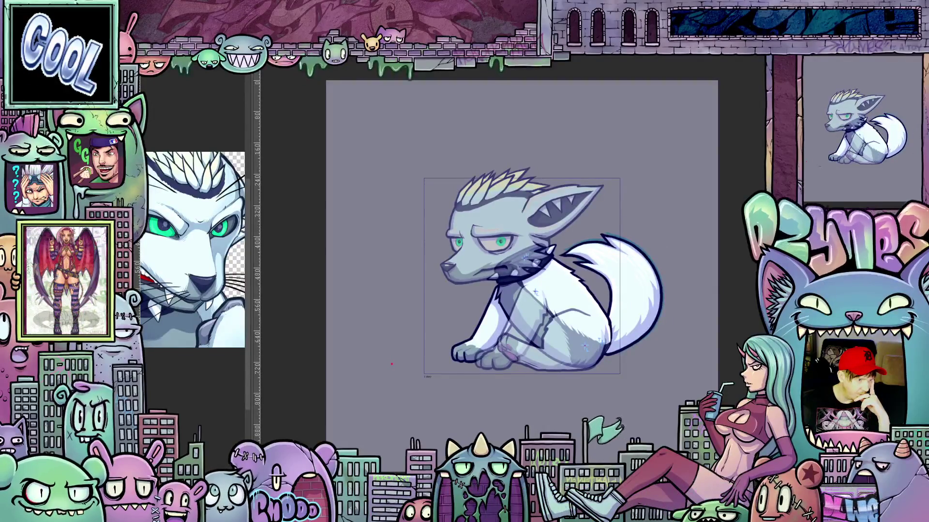
key(Right)
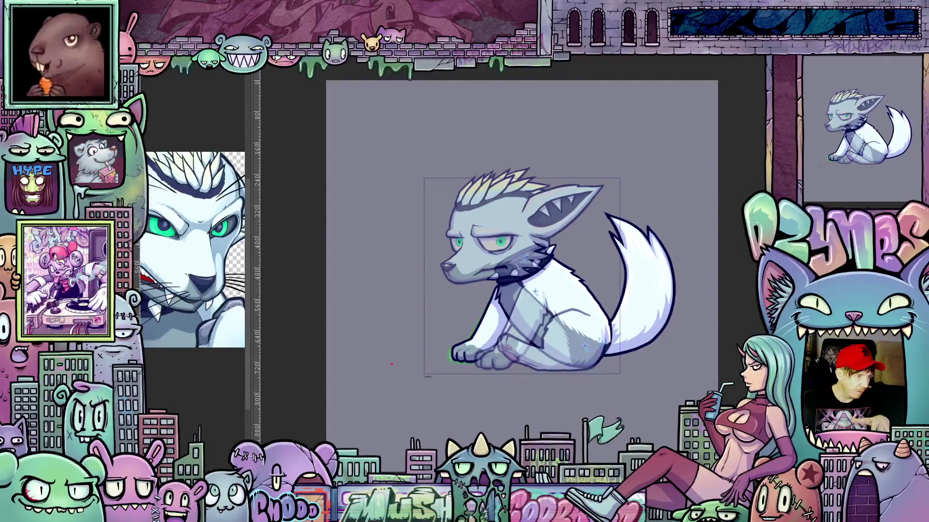
drag(447, 349, 472, 365)
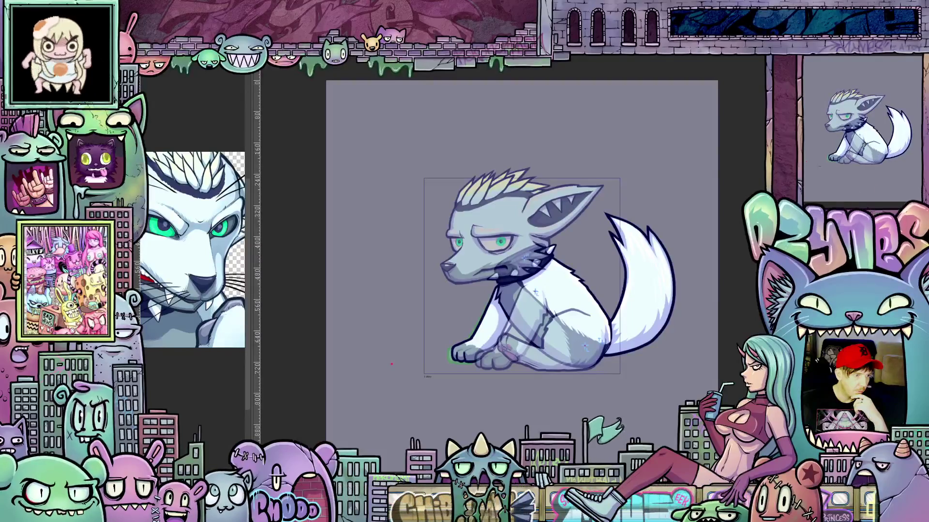
Show the sitting frame with the front leg reaching forward to the left
key(ctrl+z)
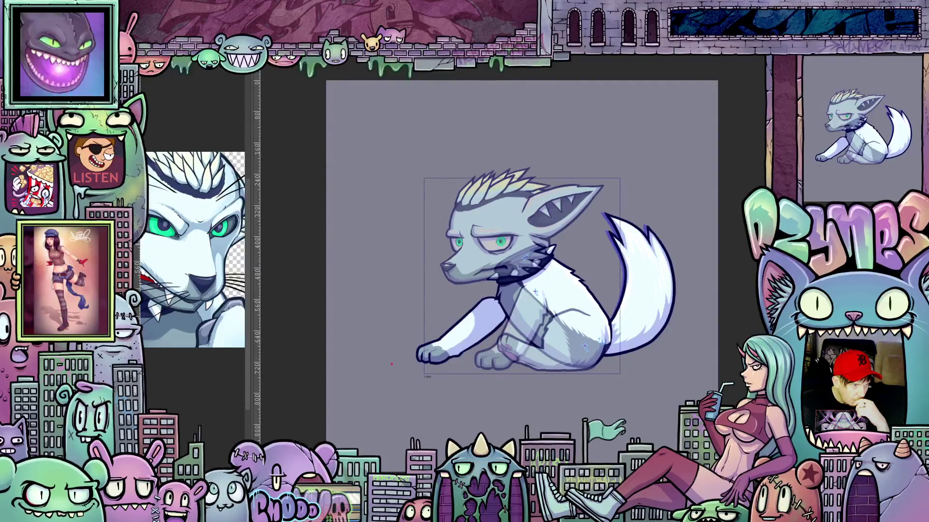
Return to the tucked-leg sitting frame and save the animation file
key(ctrl+z)
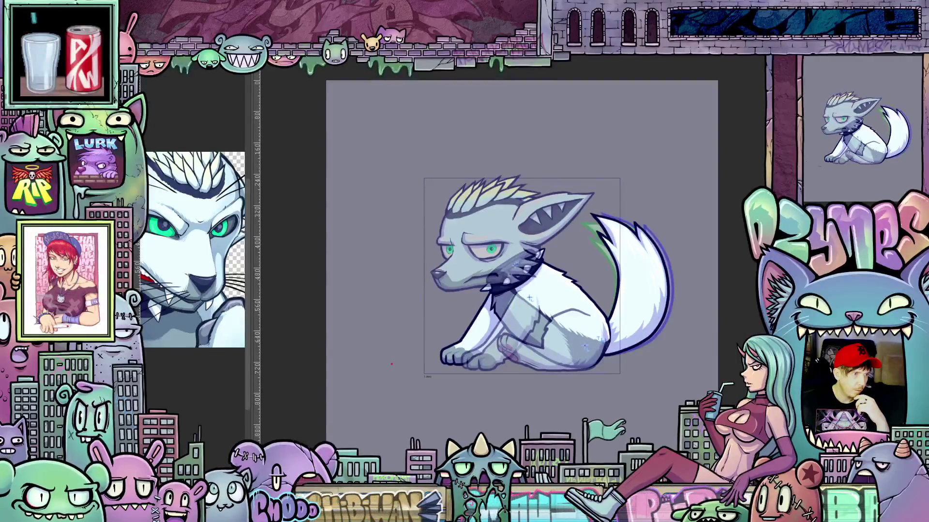
key(ctrl+z)
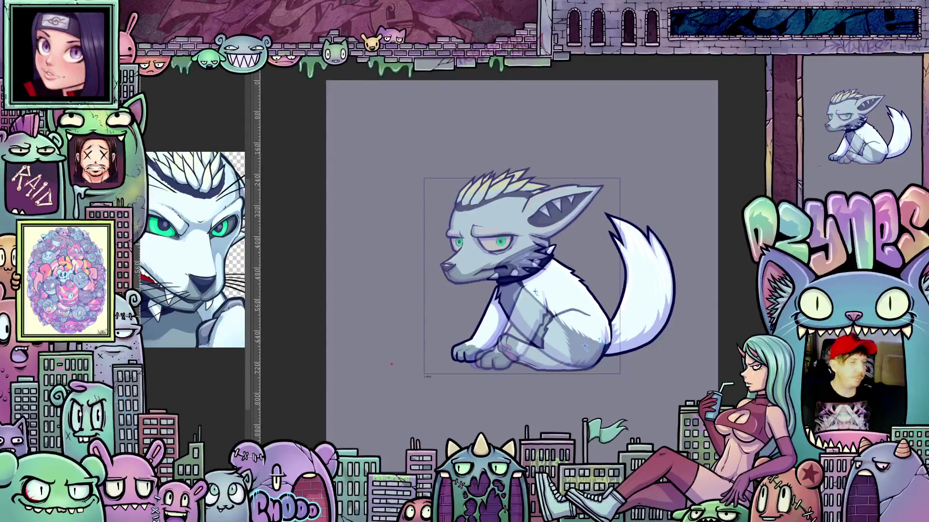
key(ctrl+s)
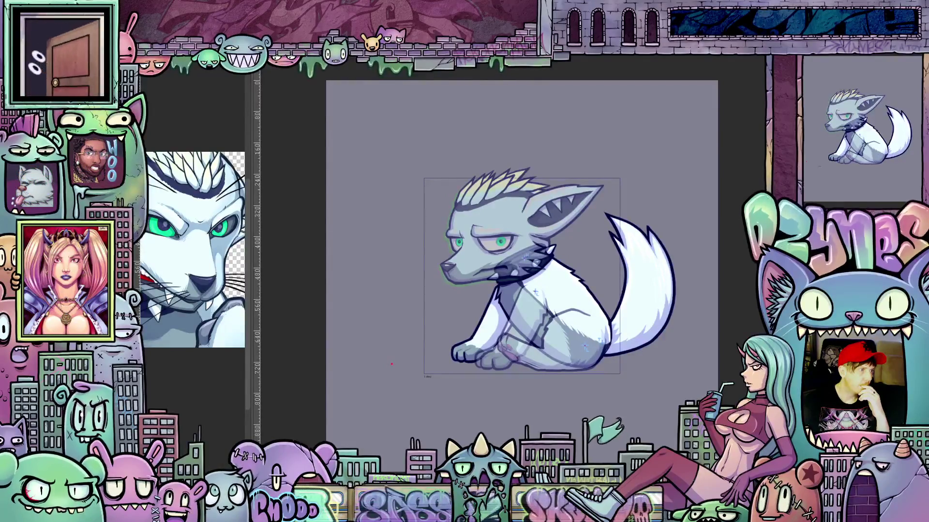
click(313, 155)
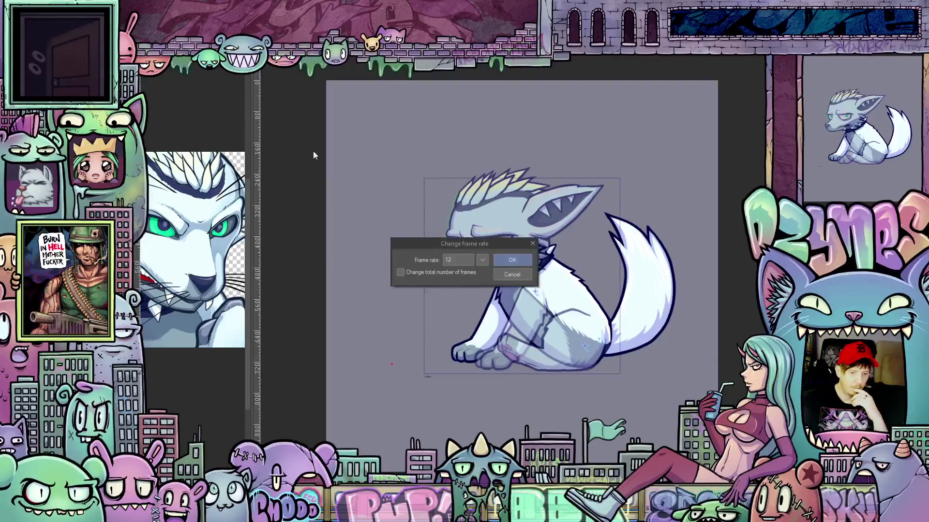
click(512, 261)
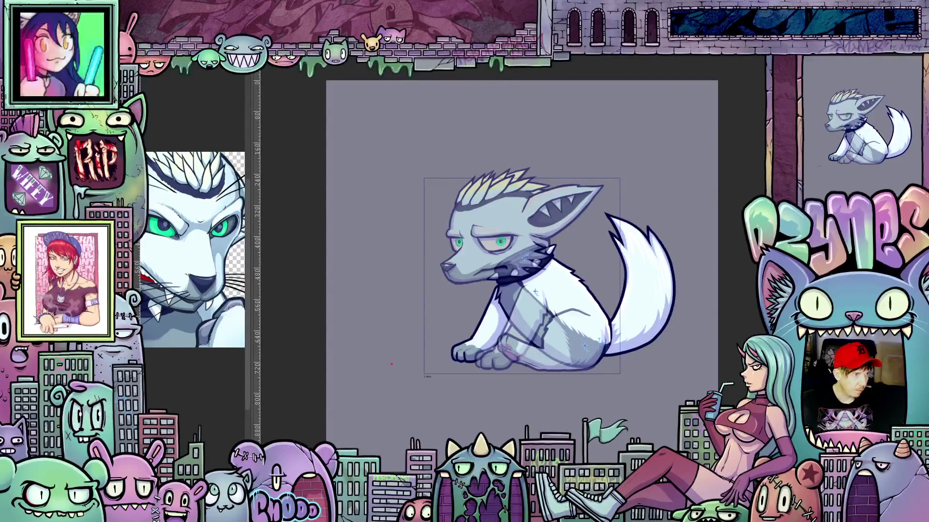
Nudge the sitting wolf slightly left in the reference box and undo a trial crouch distortion
key(ctrl+z)
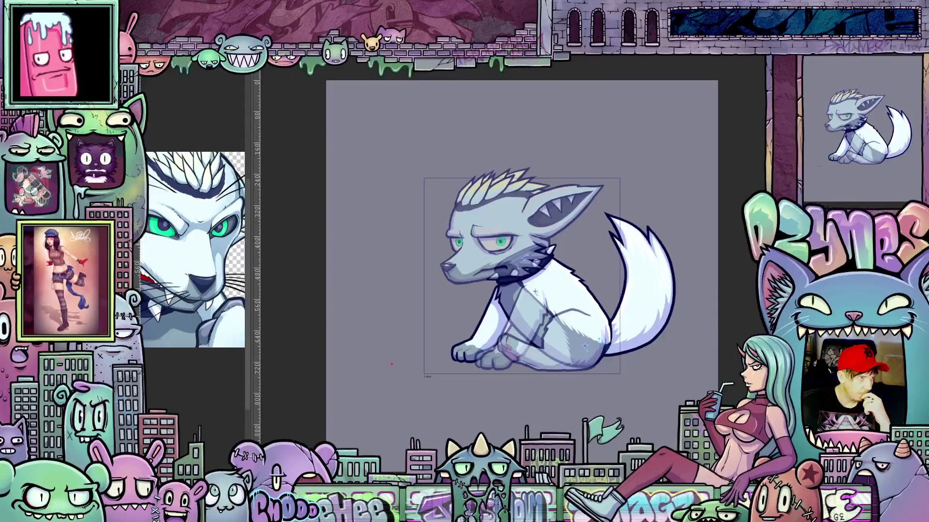
key(shift+Left)
key(shift+Left)
drag(391, 364, 392, 360)
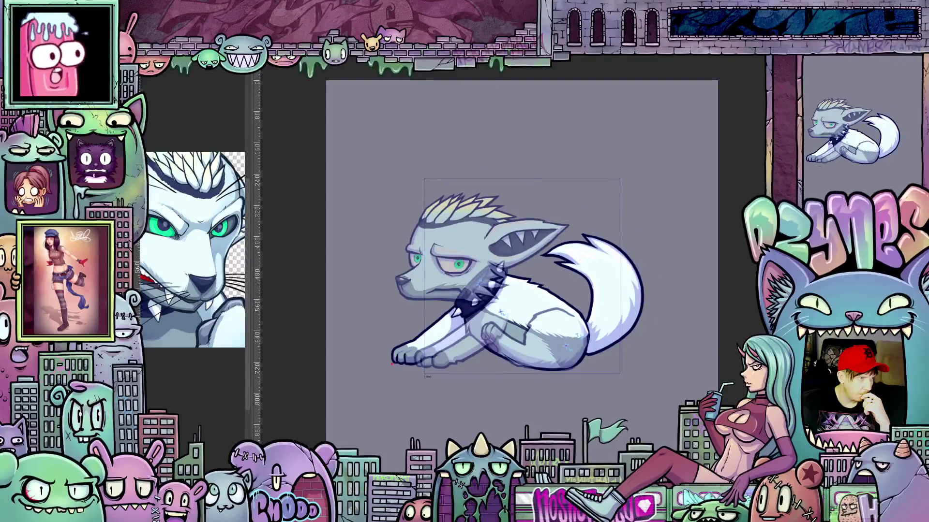
key(ctrl+z)
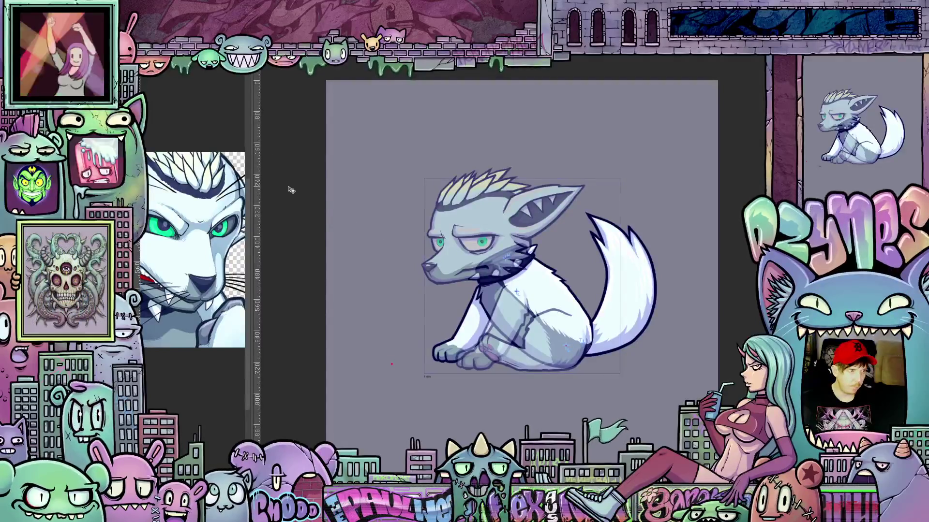
key(ctrl+t)
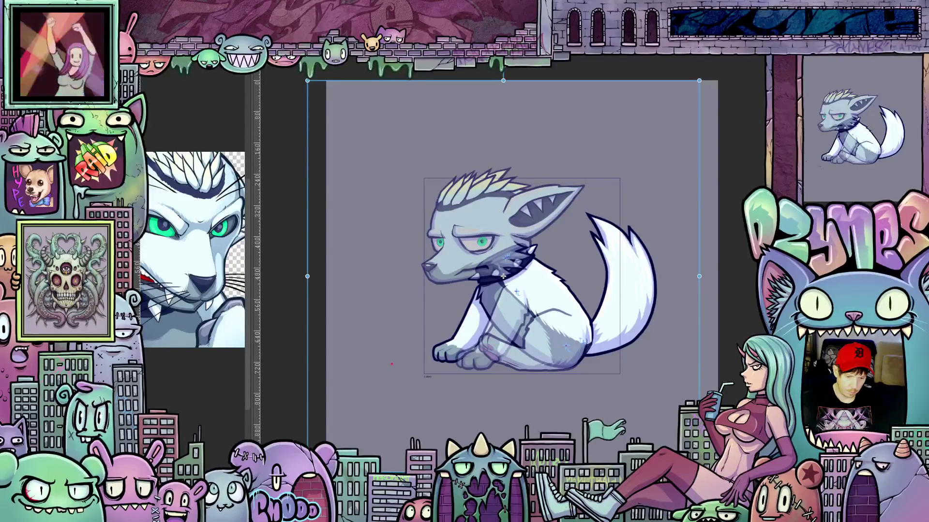
Nudge the transformed wolf layer left until its front paws pass the box's left edge
key(Left)
key(Left)
key(Left)
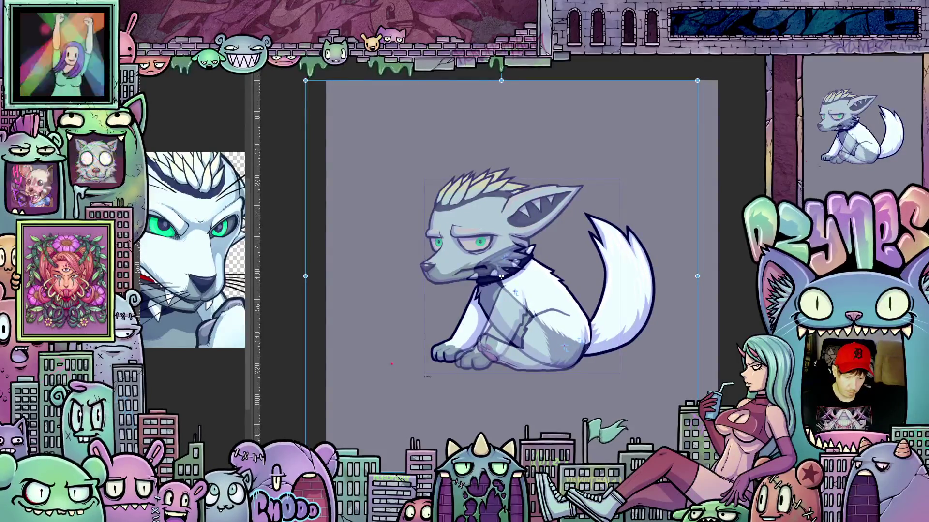
key(shift+Left)
key(shift+Left)
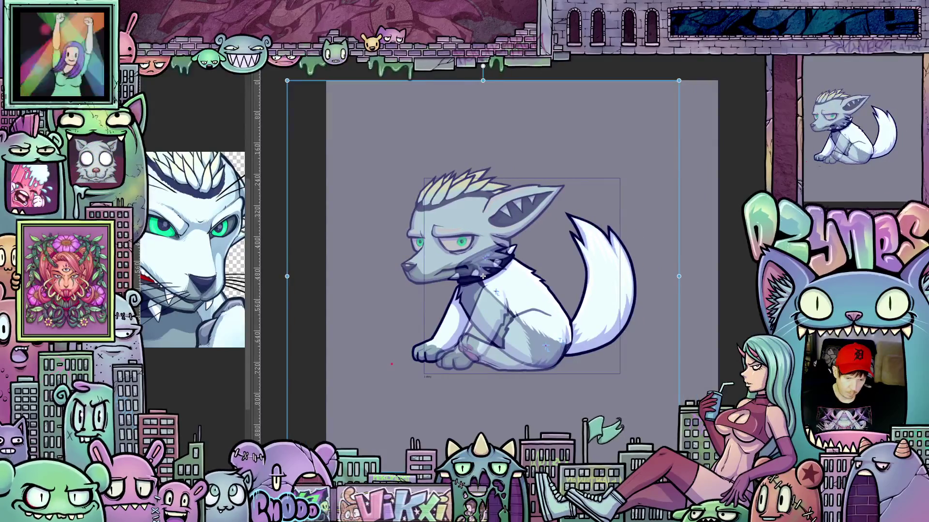
key(shift+Left)
key(shift+Left)
key(shift+Left)
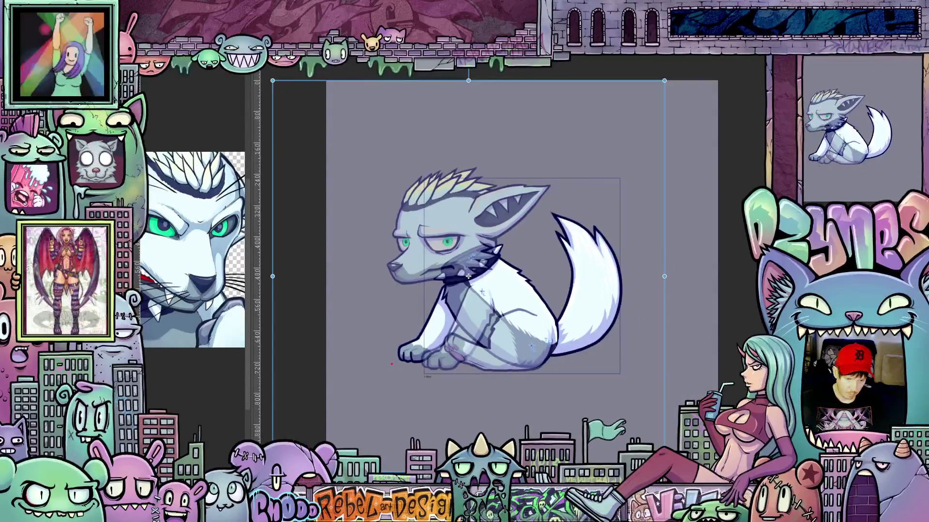
key(shift+Left)
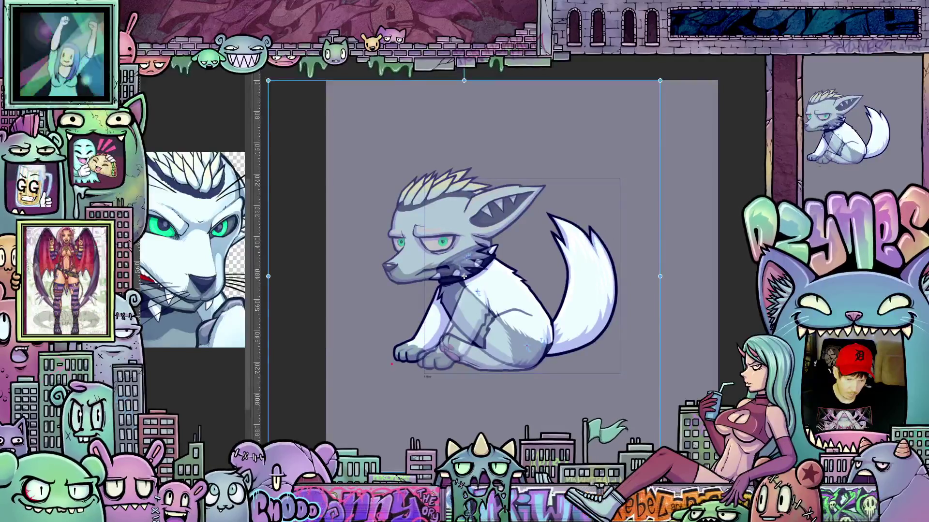
key(shift+Left)
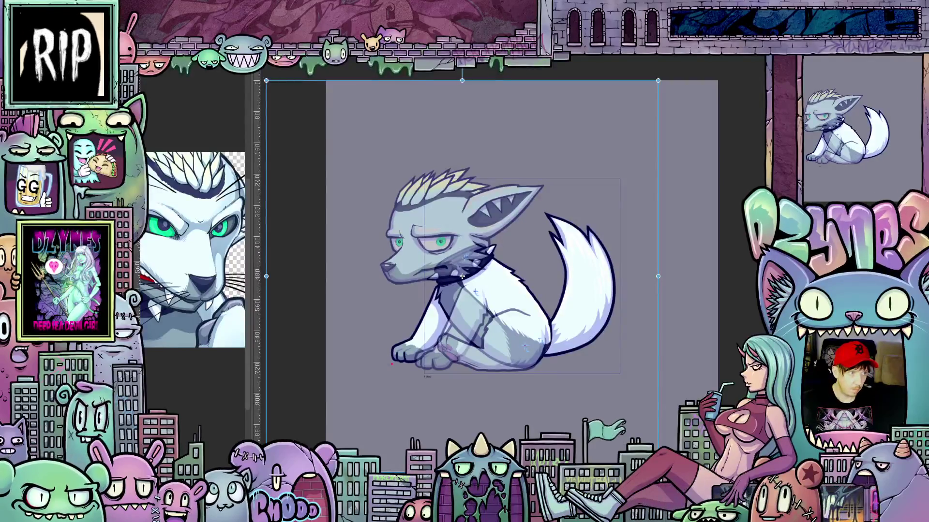
Adjust the wolf's position by dragging inside the transform box, settling it shifted left
drag(462, 81, 489, 82)
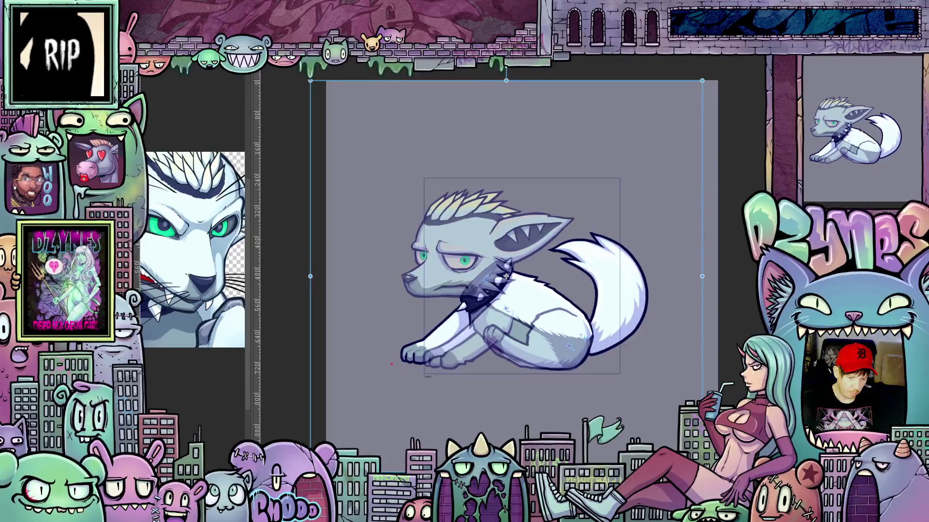
mouse_move(490, 82)
mouse_down()
mouse_move(504, 82)
mouse_move(463, 82)
mouse_up()
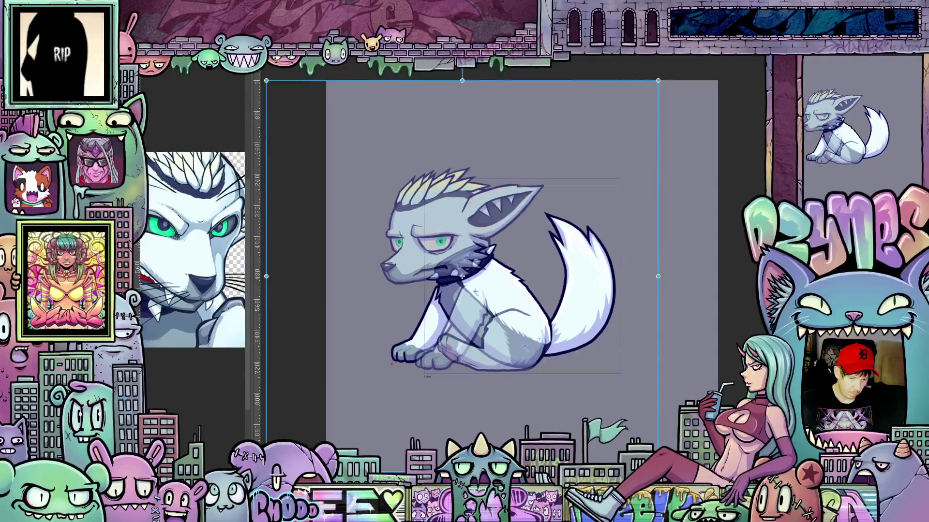
drag(462, 277, 519, 276)
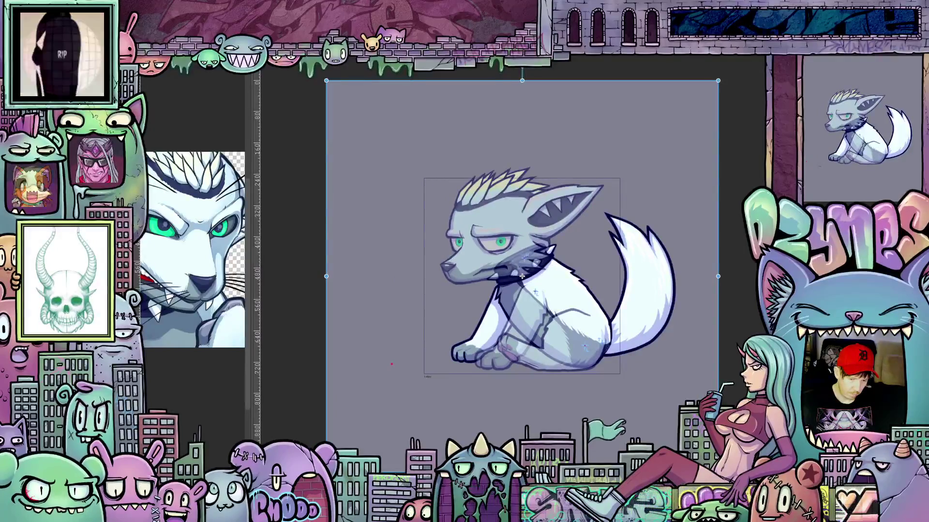
drag(519, 276, 462, 277)
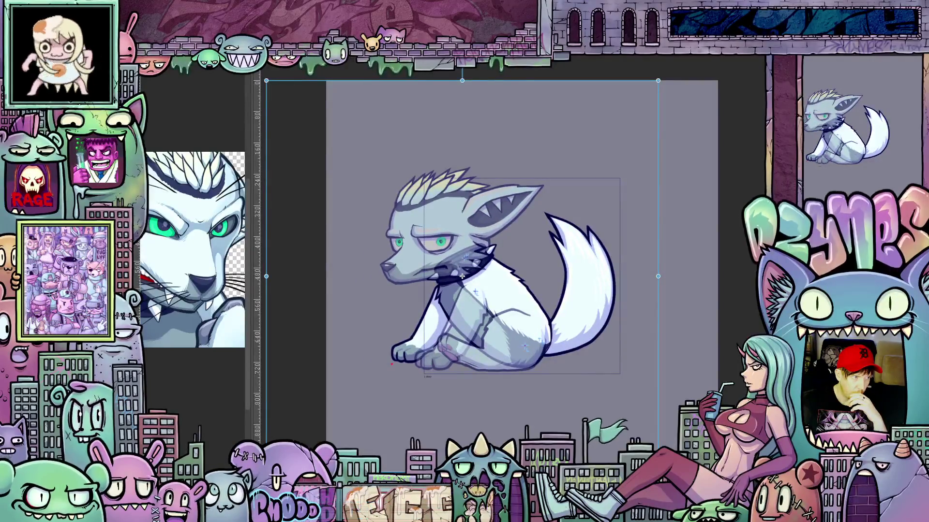
drag(461, 278, 522, 277)
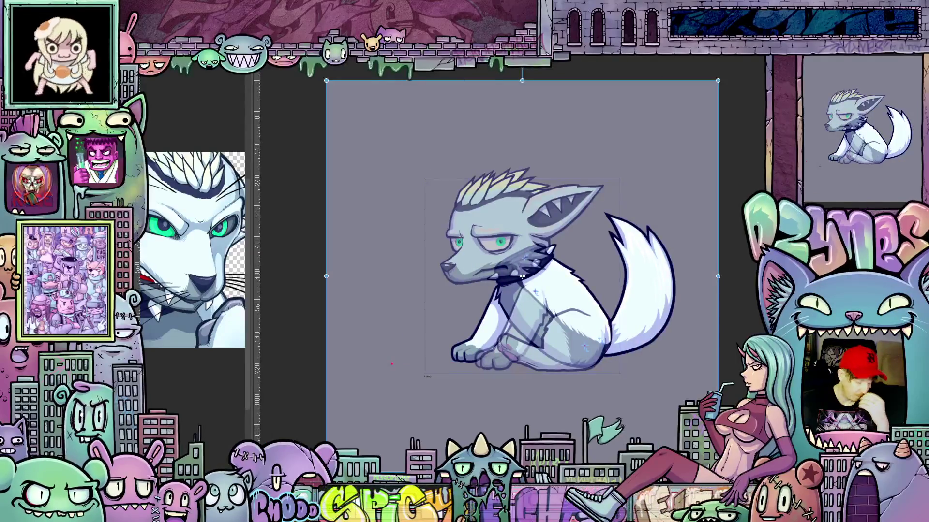
scroll(560, 158, down, 2)
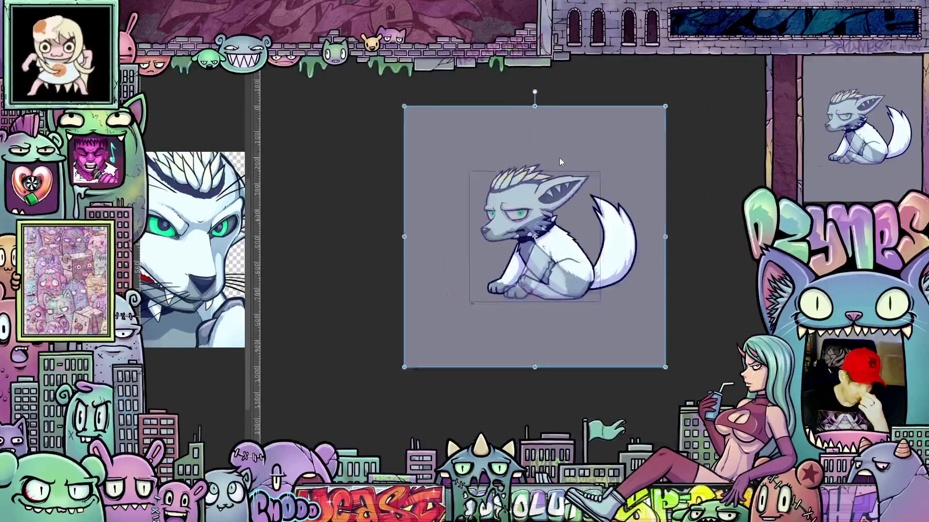
scroll(559, 158, down, 2)
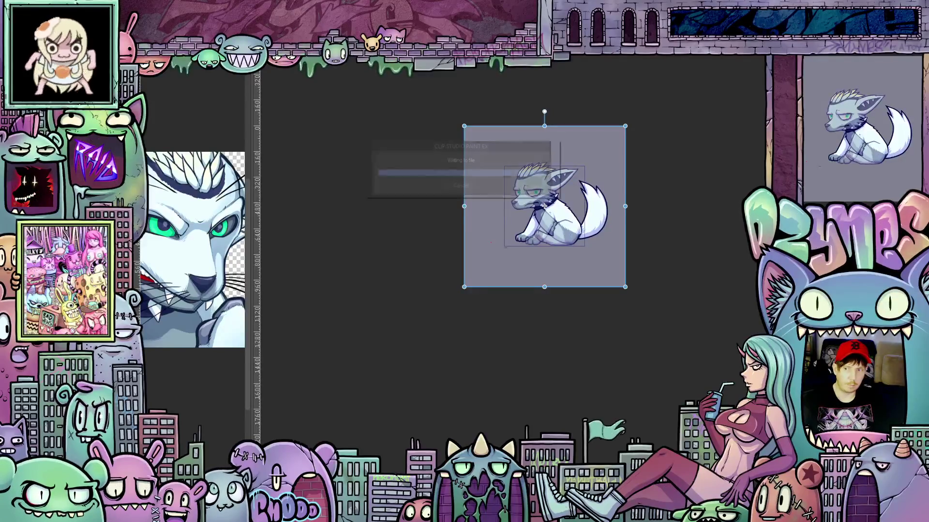
Save the wolf animation file with its current frames
key(Escape)
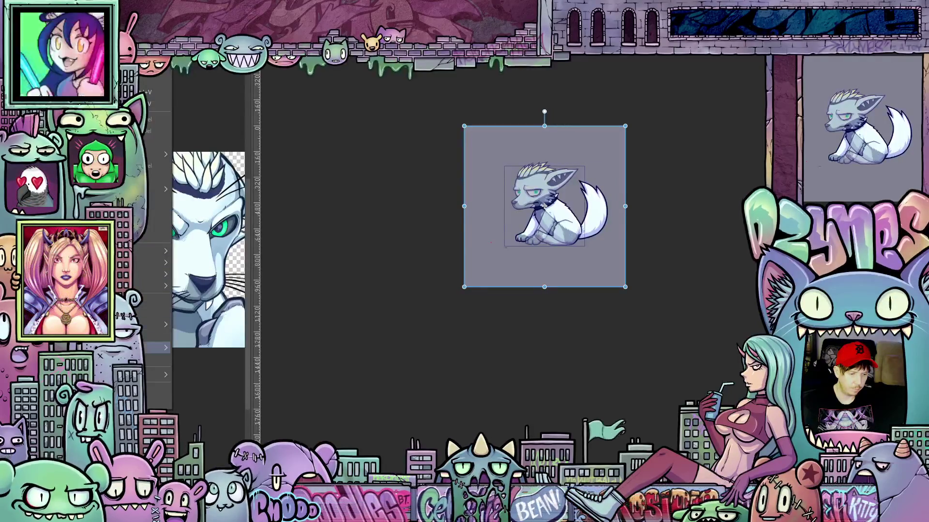
click(153, 348)
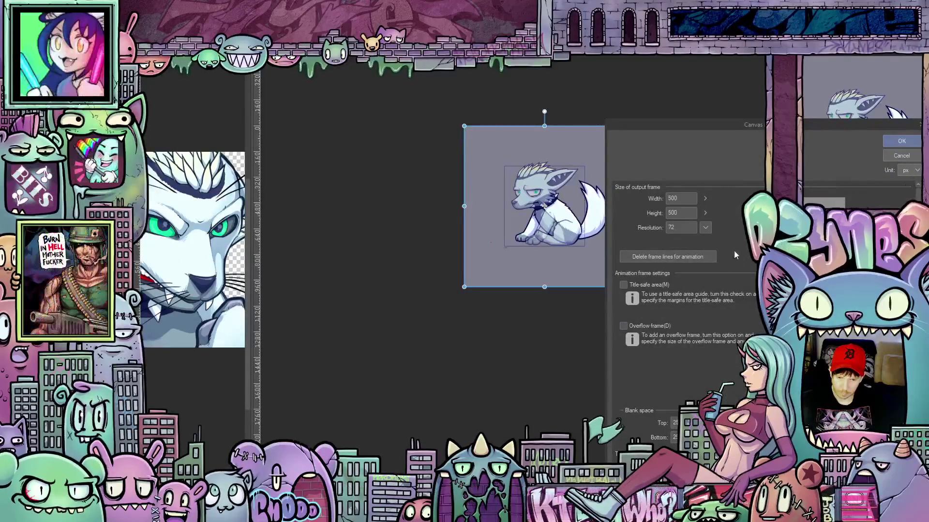
scroll(747, 305, down, 1)
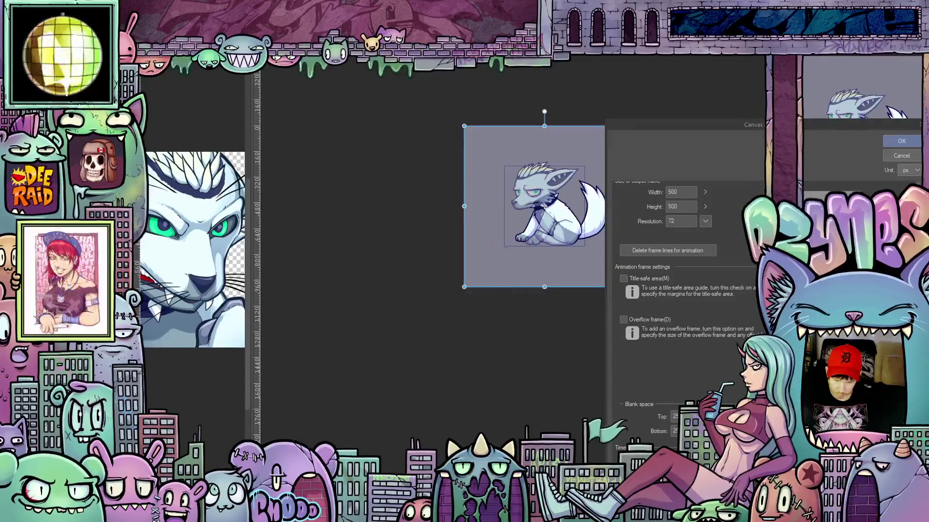
Apply the animation canvas settings with the 500×500 output frame at 72 resolution
click(900, 142)
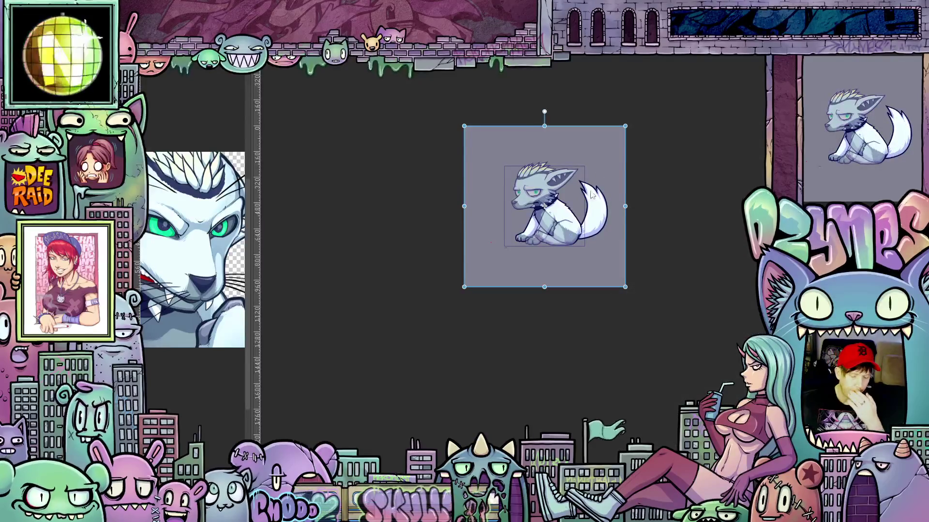
scroll(456, 295, up, 3)
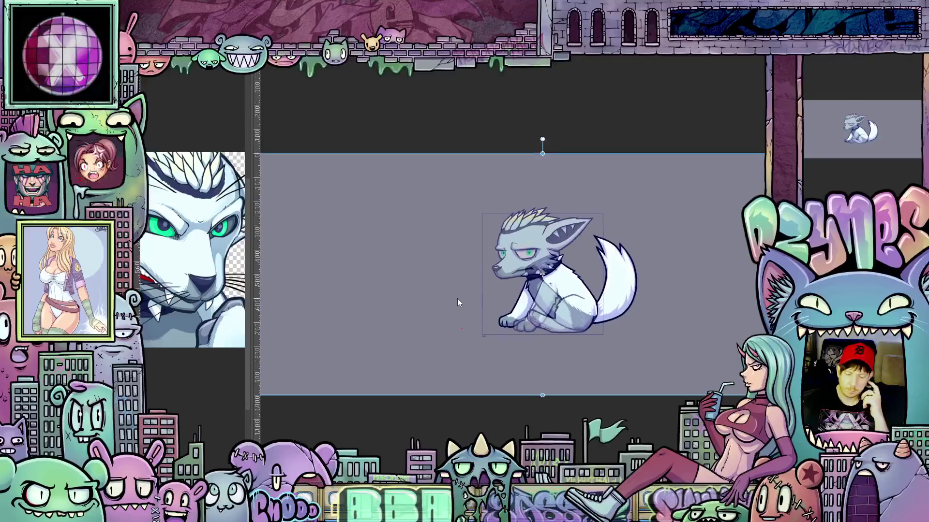
scroll(659, 374, down, 2)
scroll(514, 349, up, 1)
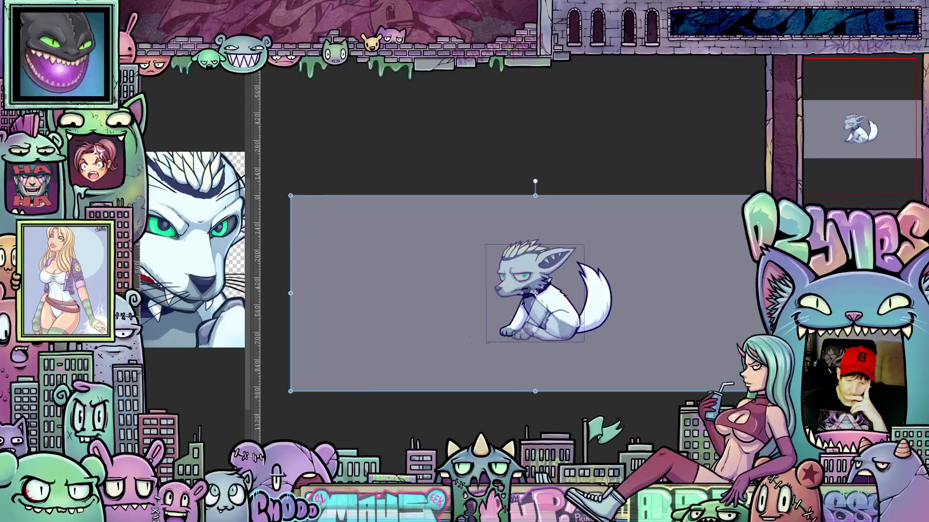
scroll(566, 355, up, 1)
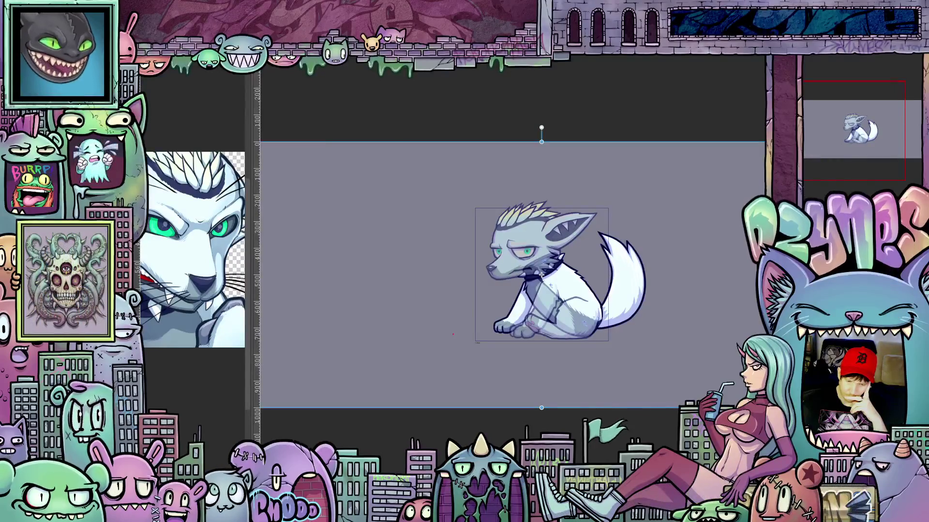
scroll(474, 344, up, 1)
scroll(473, 344, up, 1)
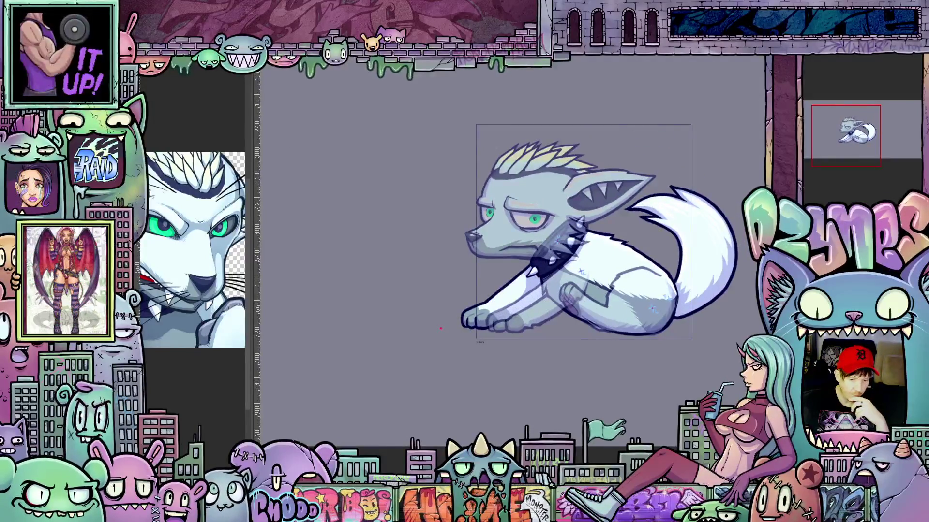
scroll(453, 330, up, 3)
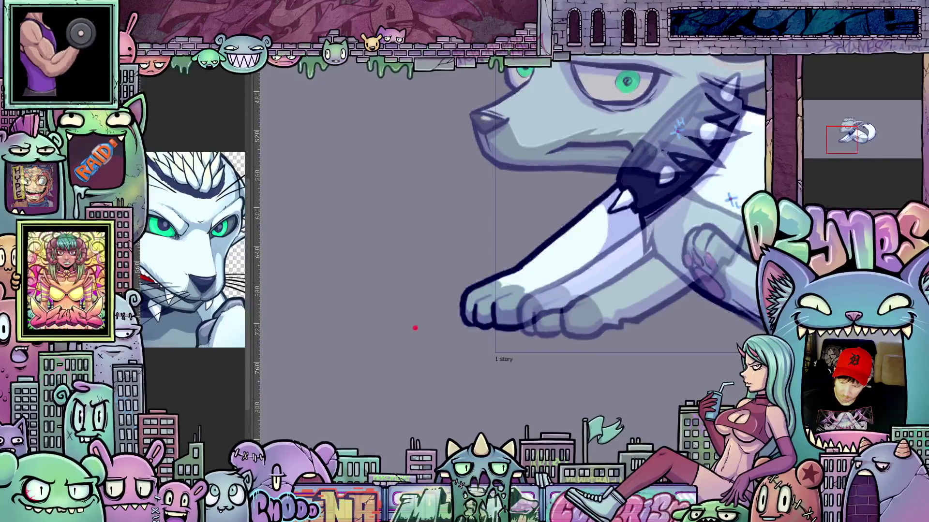
Remove the long blue straight stroke and draw a short blue guide line left of the front paw
key(ctrl+z)
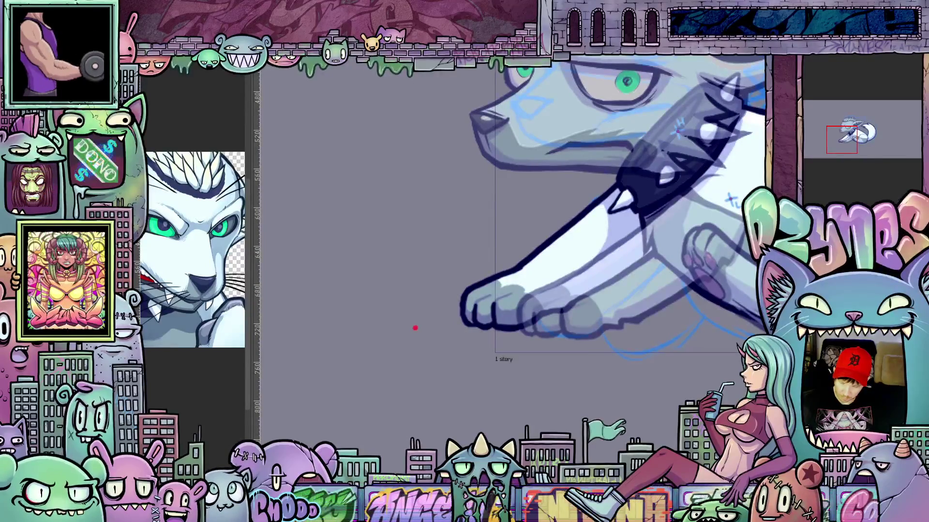
key(ctrl+z)
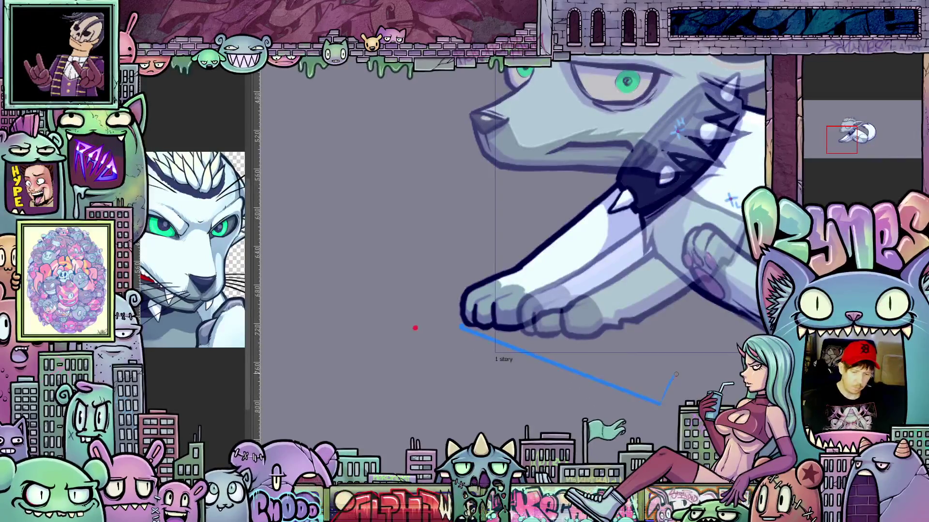
key(ctrl+z)
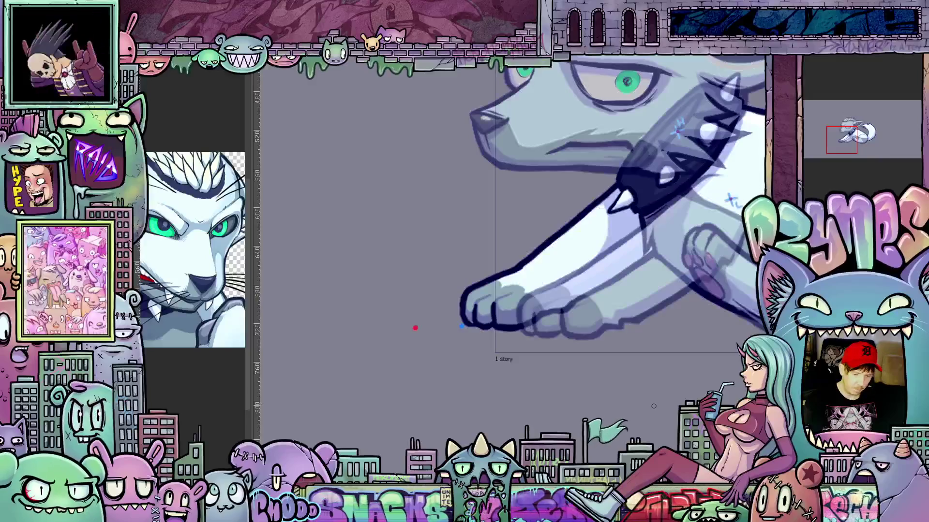
mouse_move(649, 412)
mouse_down()
mouse_move(526, 360)
mouse_move(456, 343)
mouse_up()
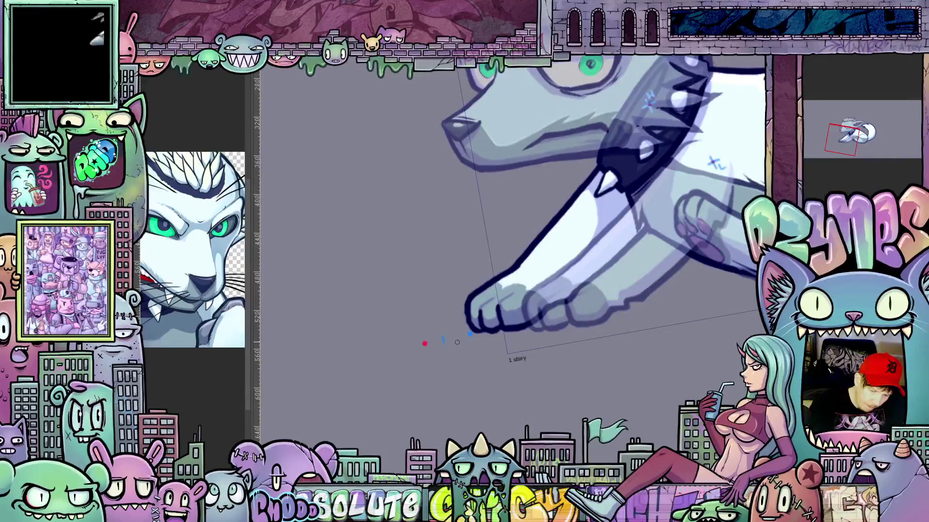
drag(452, 336, 435, 341)
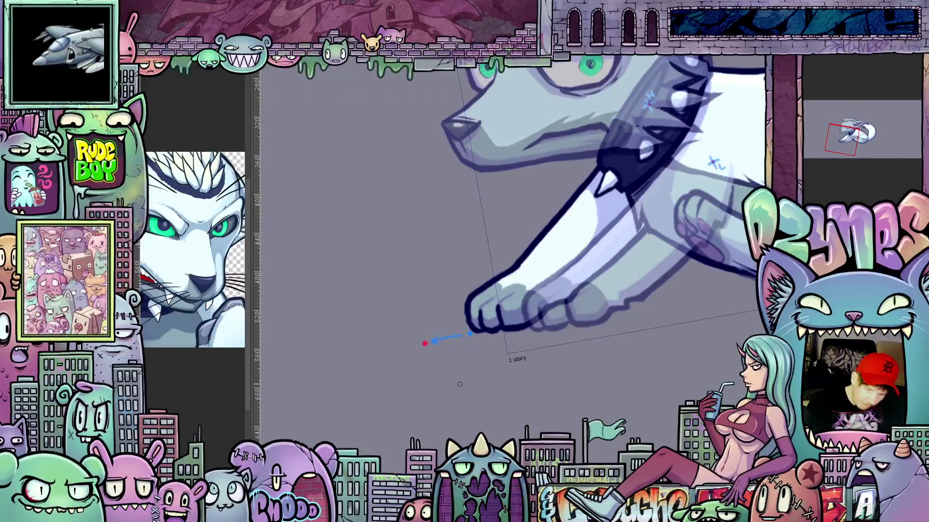
scroll(460, 385, down, 2)
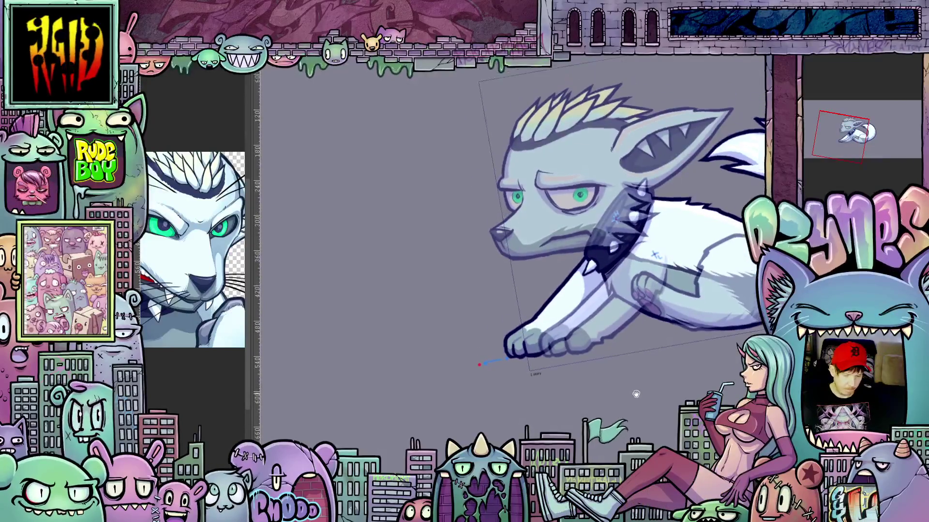
Level the tilted canvas view and shift the wolf up slightly
key(5)
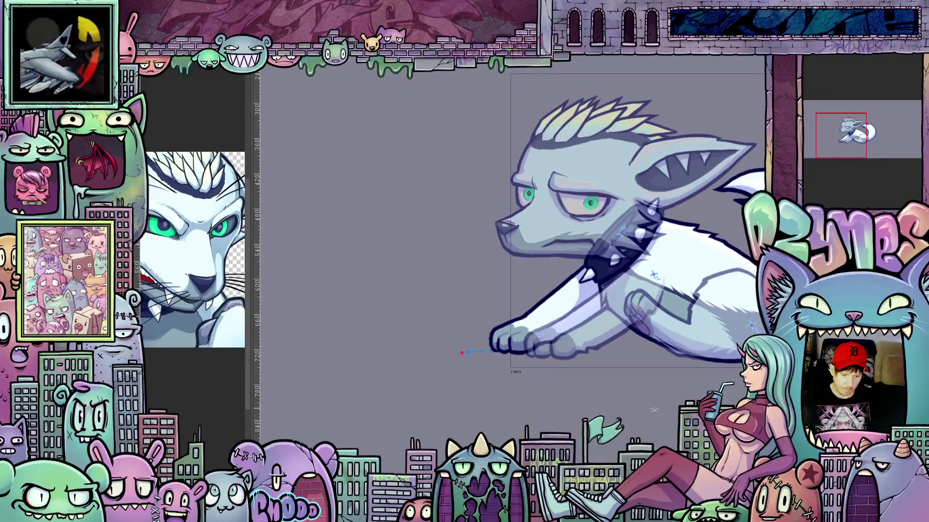
drag(628, 399, 637, 393)
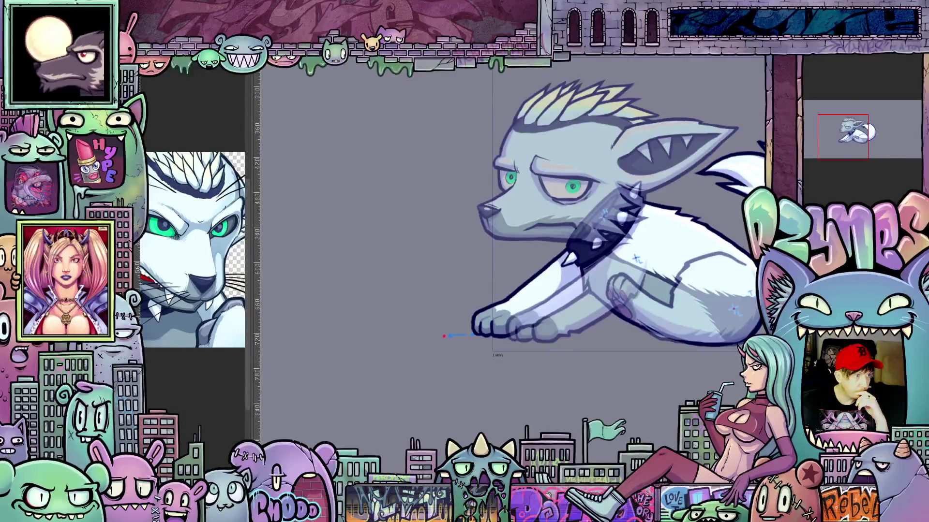
Step through the frames from crouching to sitting, comparing the crouch and sit poses
key(Right)
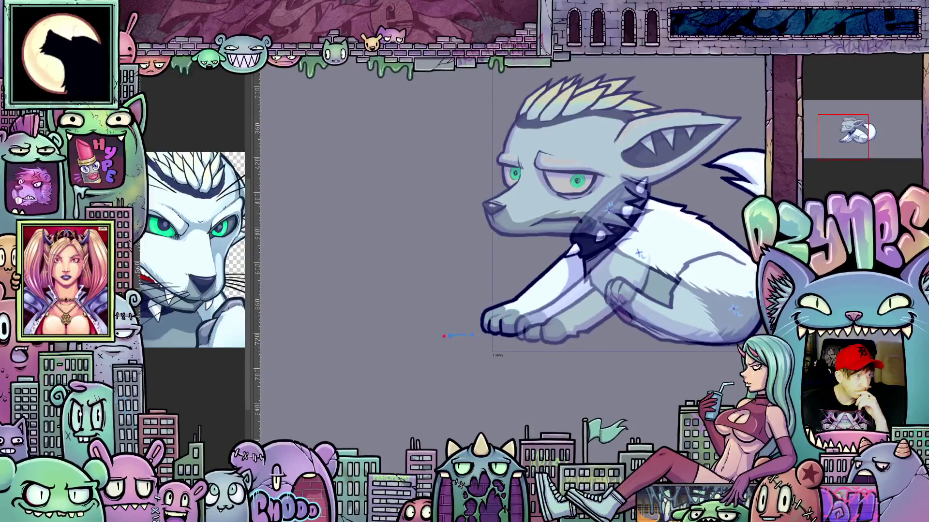
key(Right)
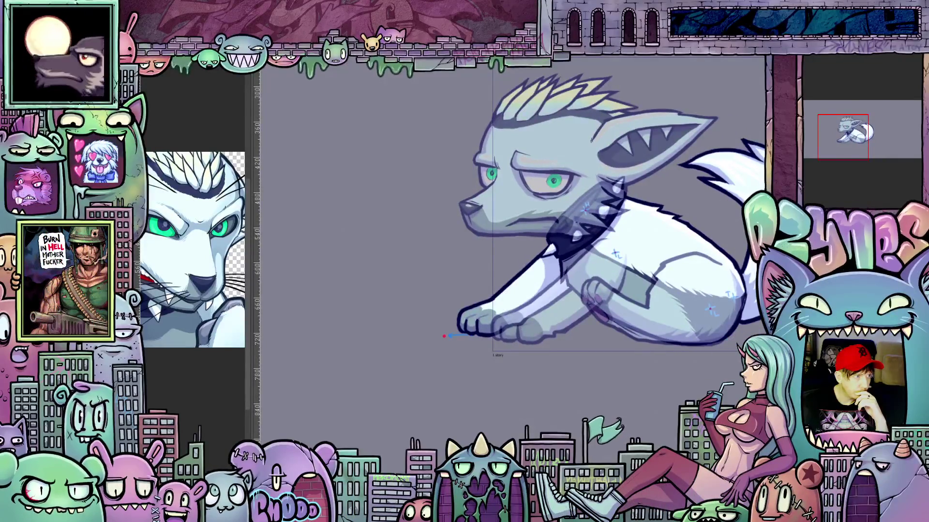
key(Right)
key(Right)
key(Right)
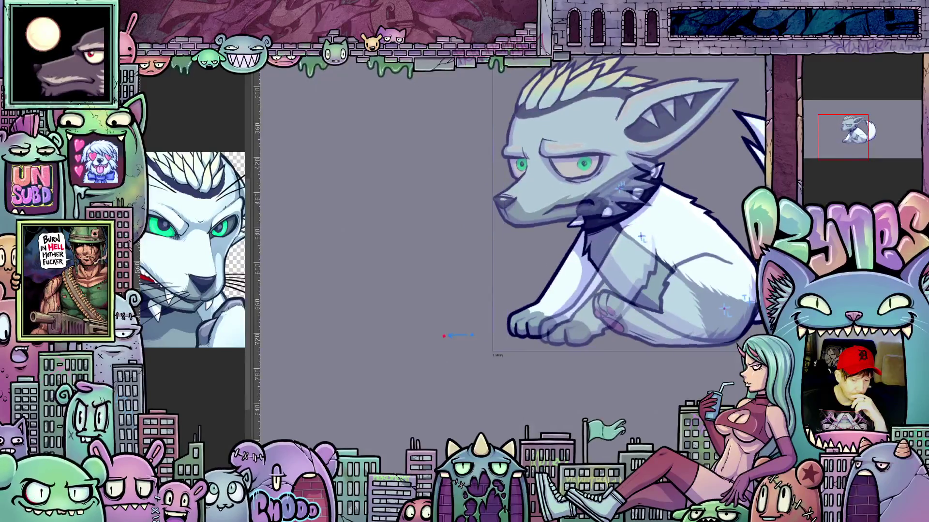
key(Right)
key(Right)
key(Right)
key(Right)
key(Right)
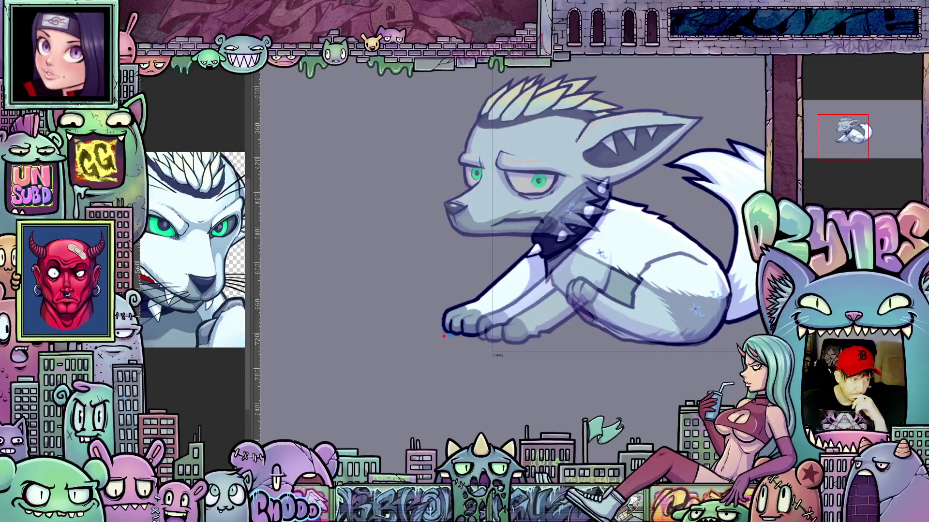
key(Right)
key(Right)
key(Right)
key(Right)
key(Right)
key(Right)
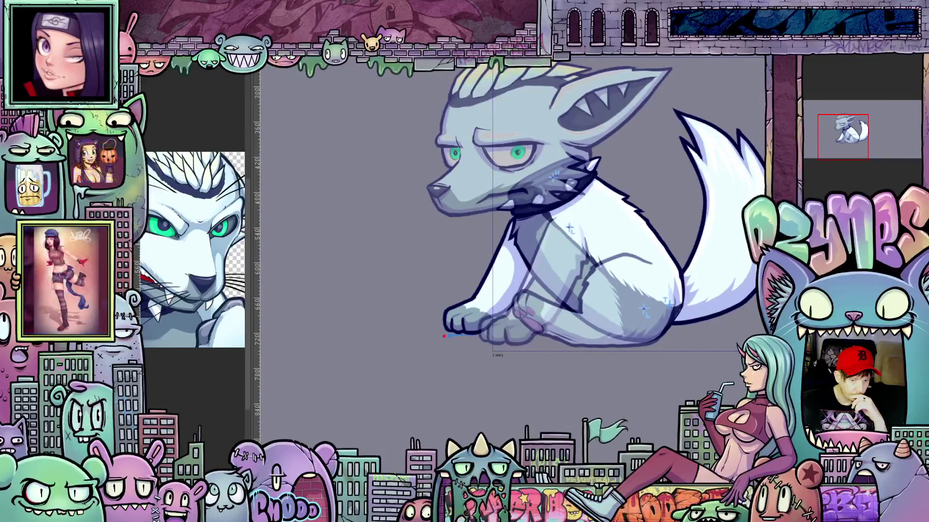
key(Left)
key(Right)
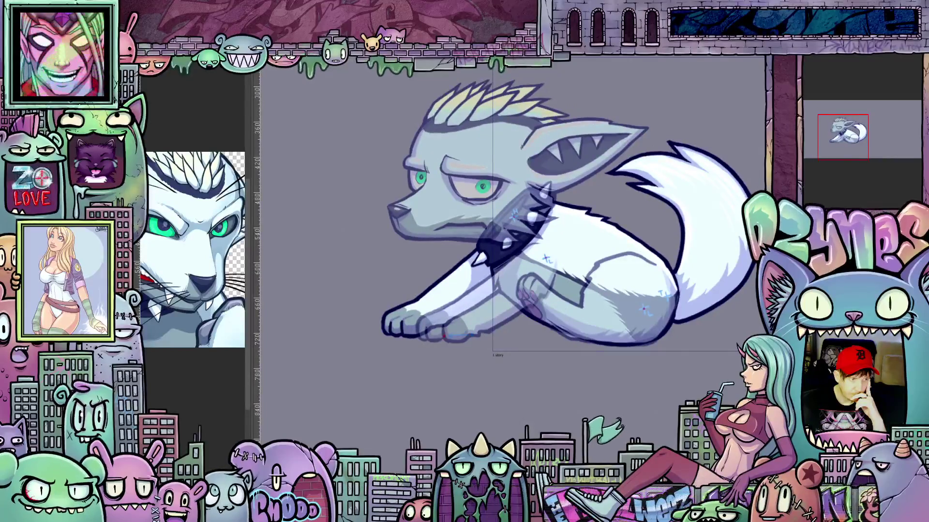
scroll(369, 325, up, 2)
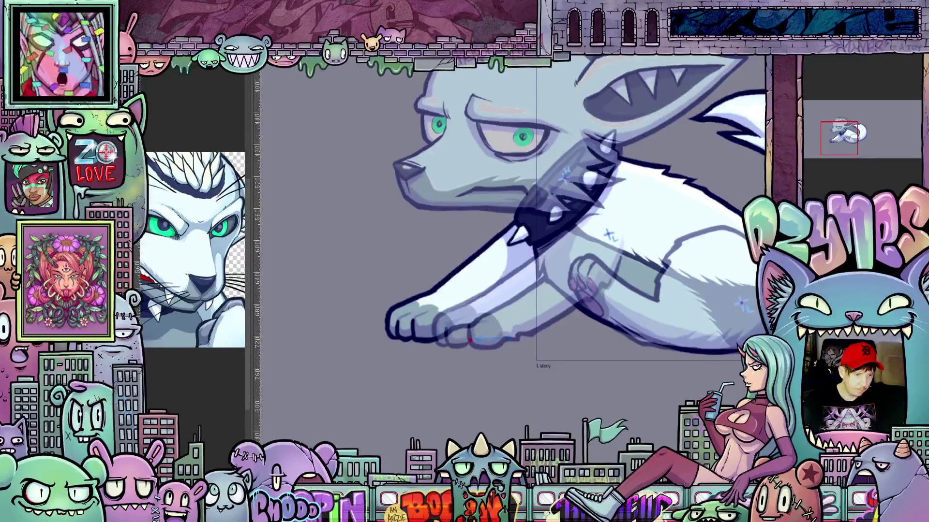
Place a second red paw marker nudged left of the wolf's front paw and apply it
key(ctrl+t)
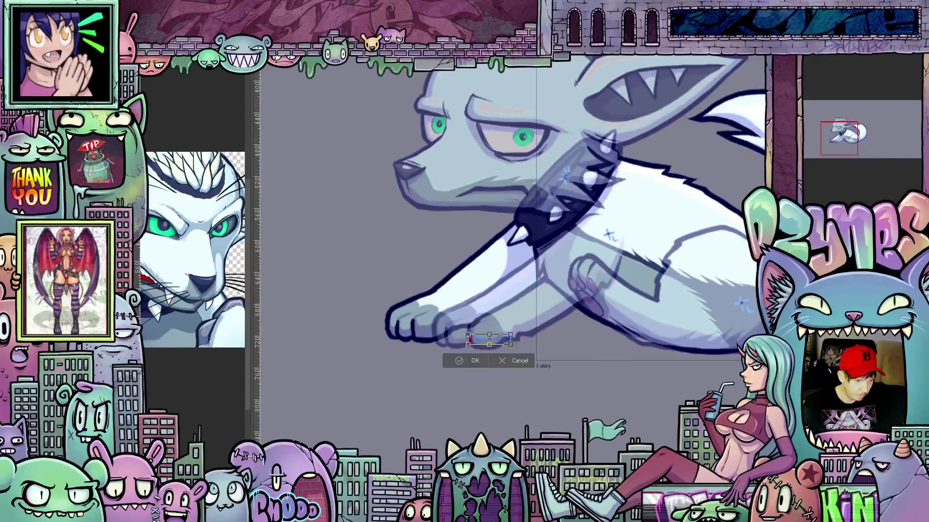
key(Left)
key(Left)
key(Left)
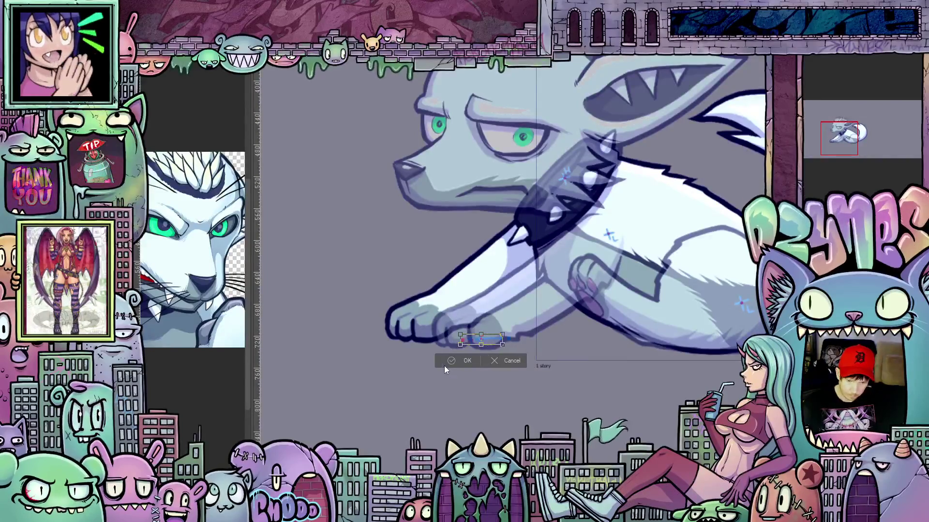
key(Left)
key(Left)
key(Left)
key(Left)
key(Left)
key(Left)
key(Left)
key(Left)
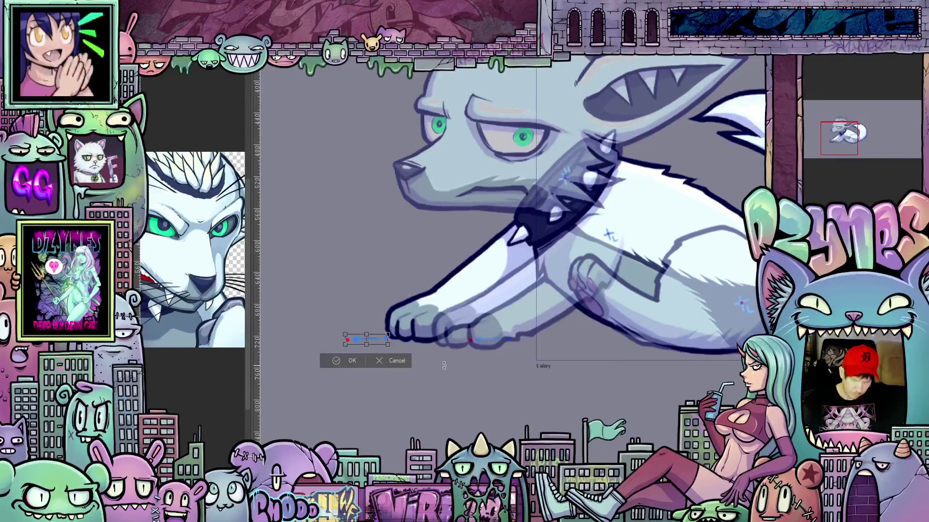
key(Return)
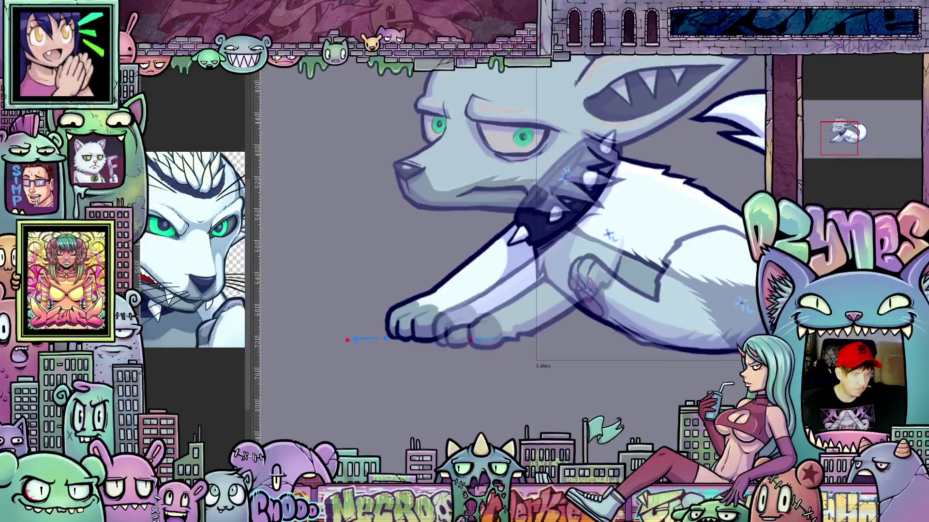
Shift the lying wolf layer left until its front paw rests on the red marker
key(ctrl+z)
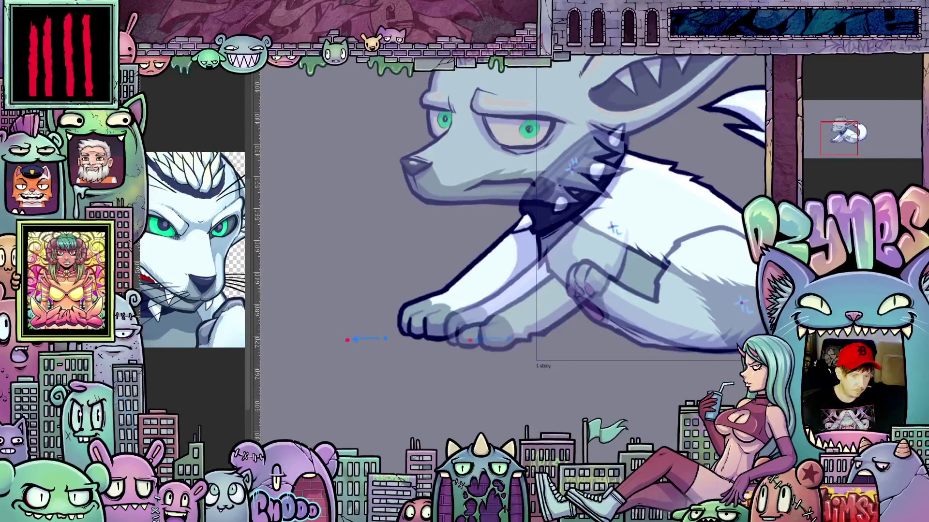
key(ctrl+z)
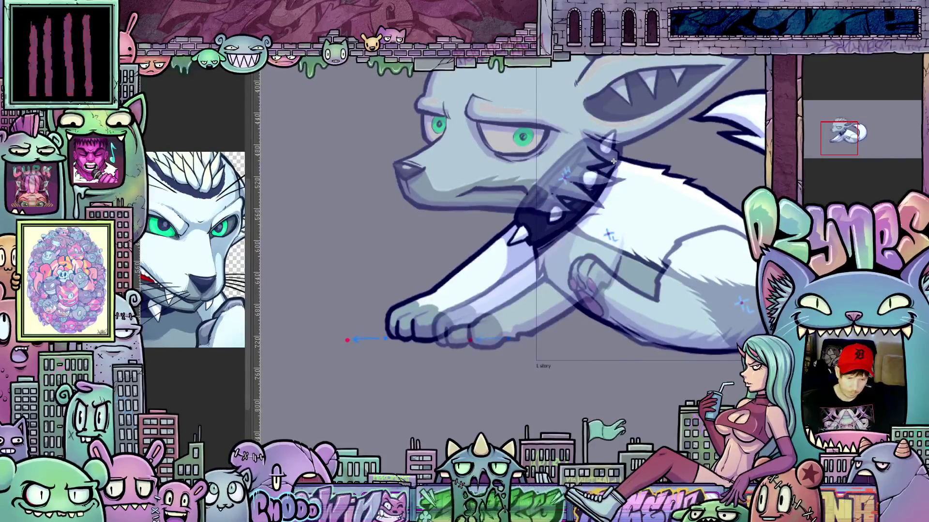
drag(614, 162, 576, 161)
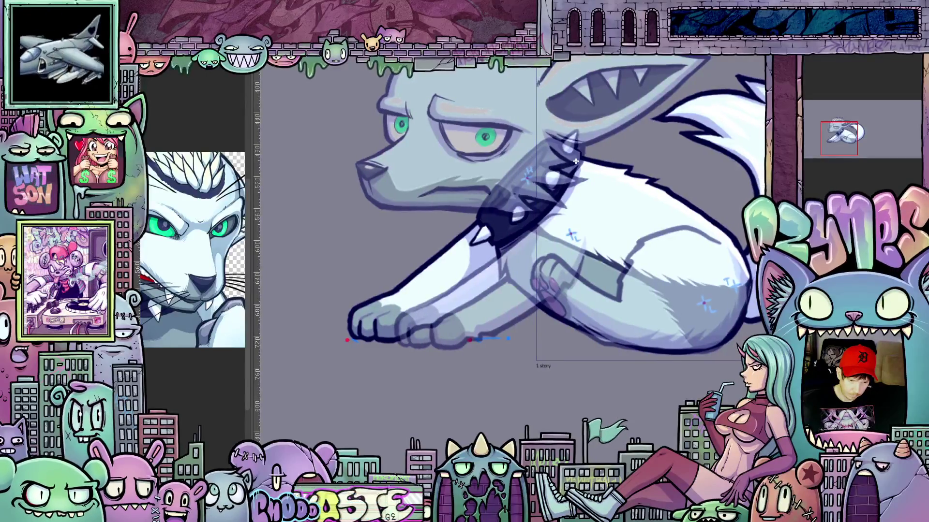
drag(574, 161, 573, 161)
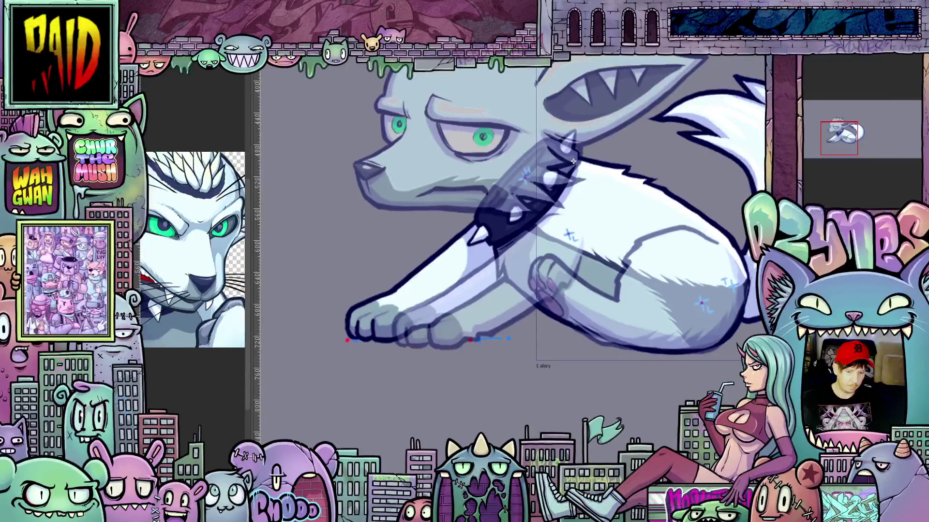
Flip through neighbouring frames with onion skin and land on the sitting wolf frame
key(Right)
key(Right)
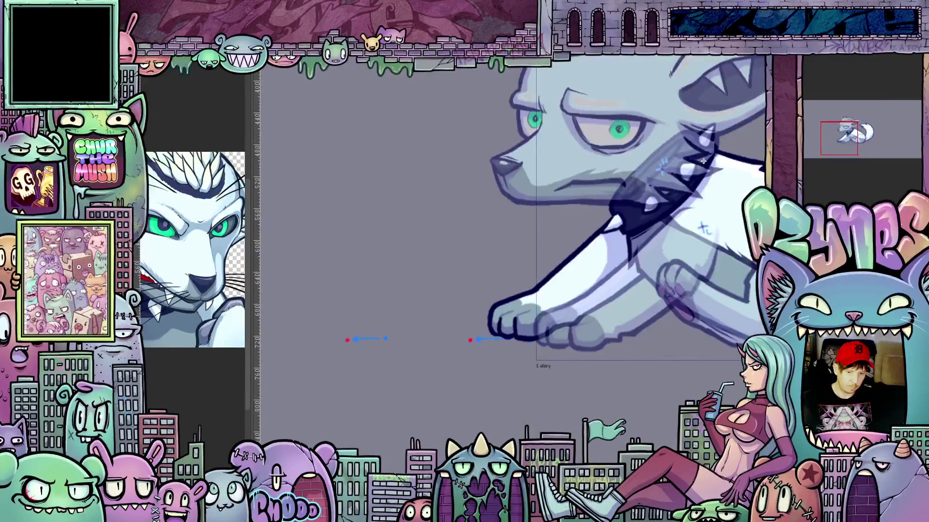
key(Right)
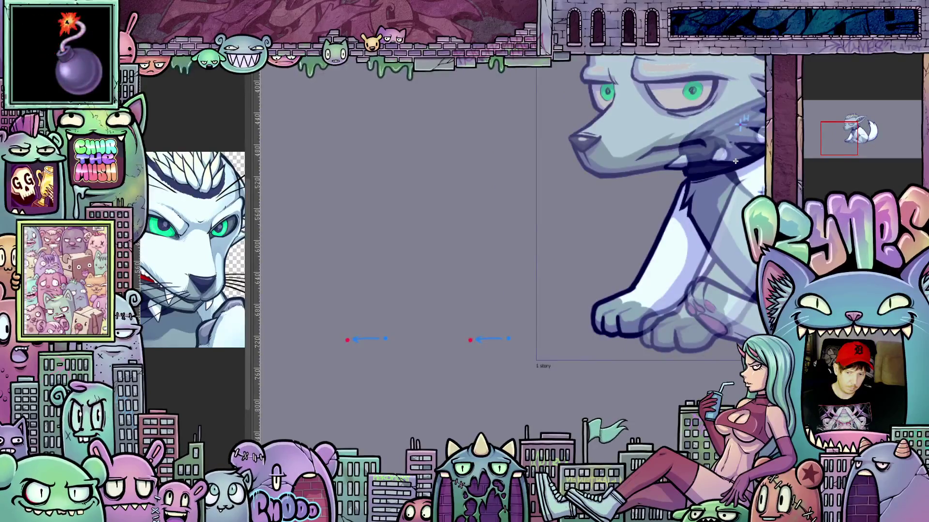
key(Right)
key(Right)
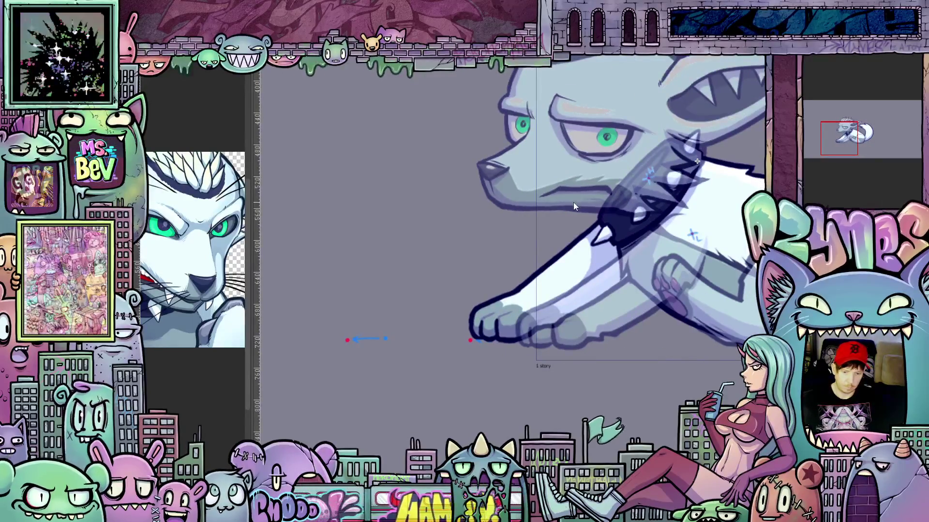
scroll(573, 204, down, 3)
key(Right)
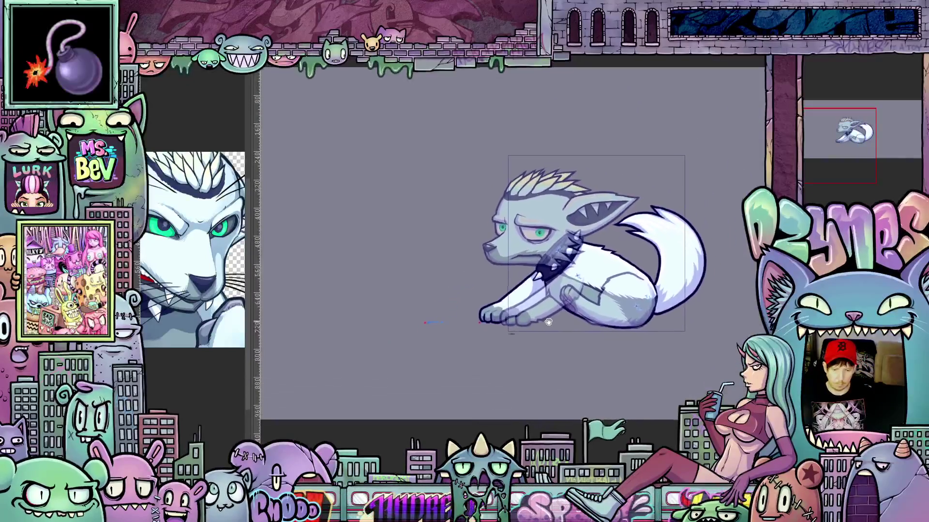
drag(574, 291, 576, 347)
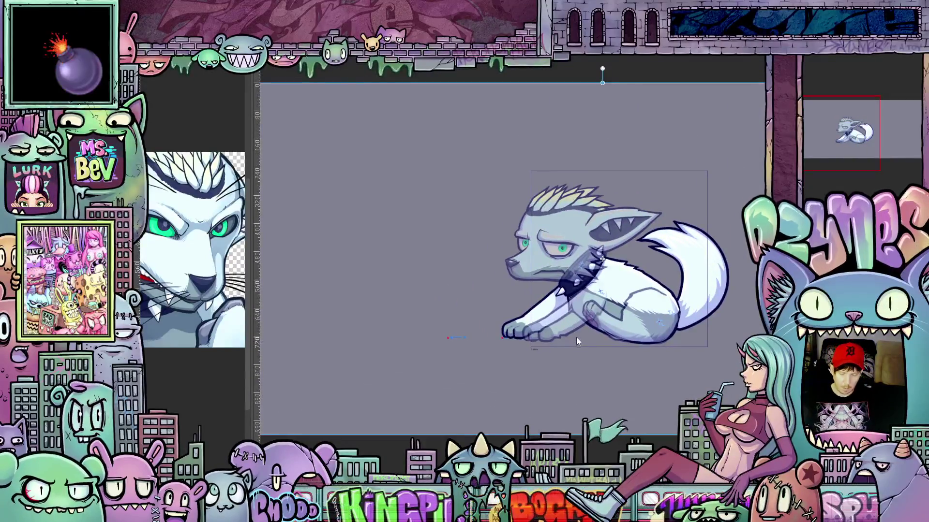
scroll(575, 339, up, 3)
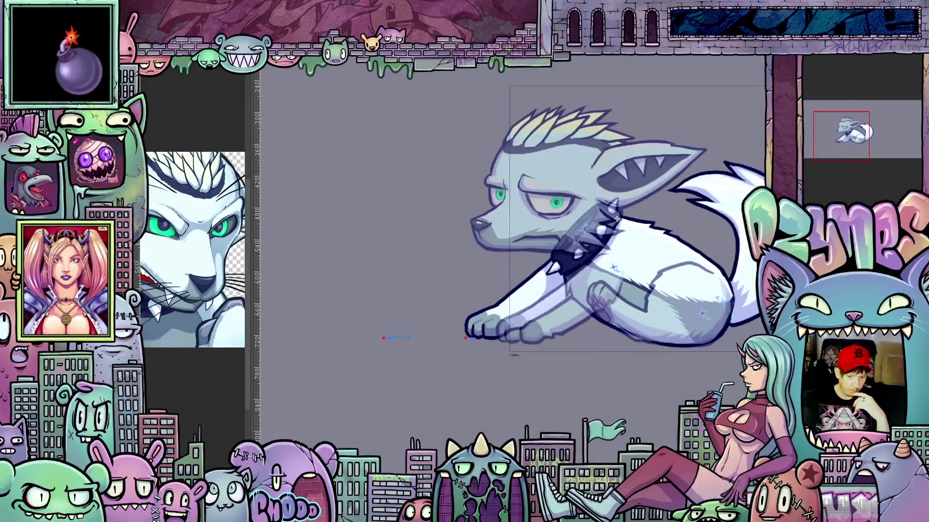
key(Right)
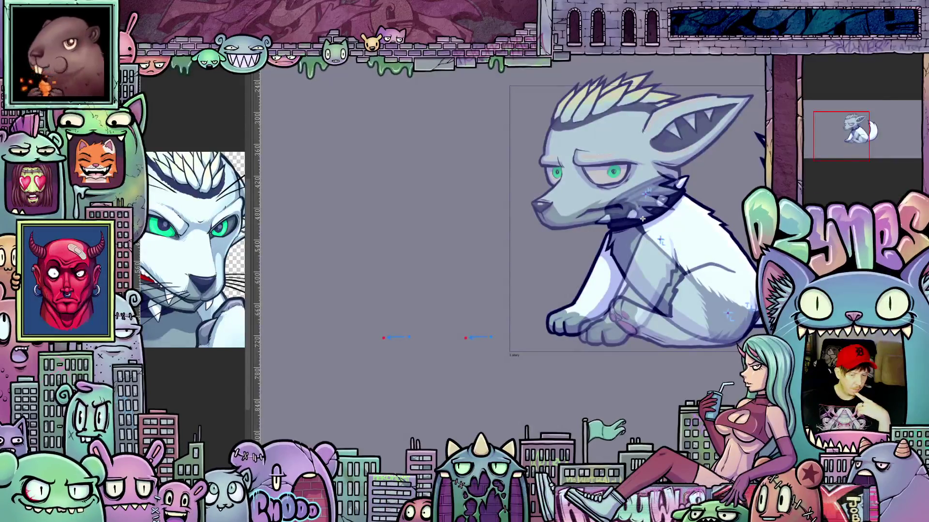
scroll(387, 337, down, 2)
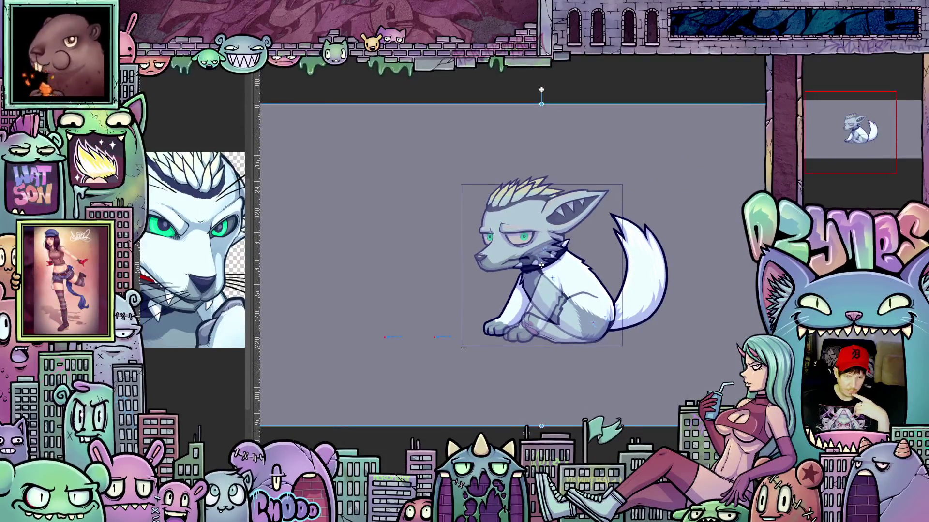
mouse_move(540, 265)
mouse_down()
mouse_move(635, 265)
mouse_move(579, 264)
mouse_up()
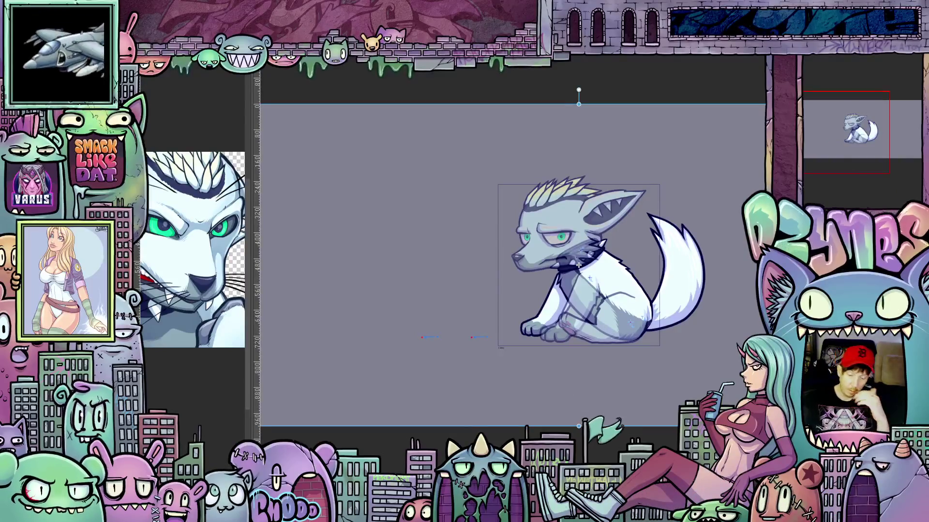
scroll(482, 314, up, 1)
scroll(482, 314, up, 2)
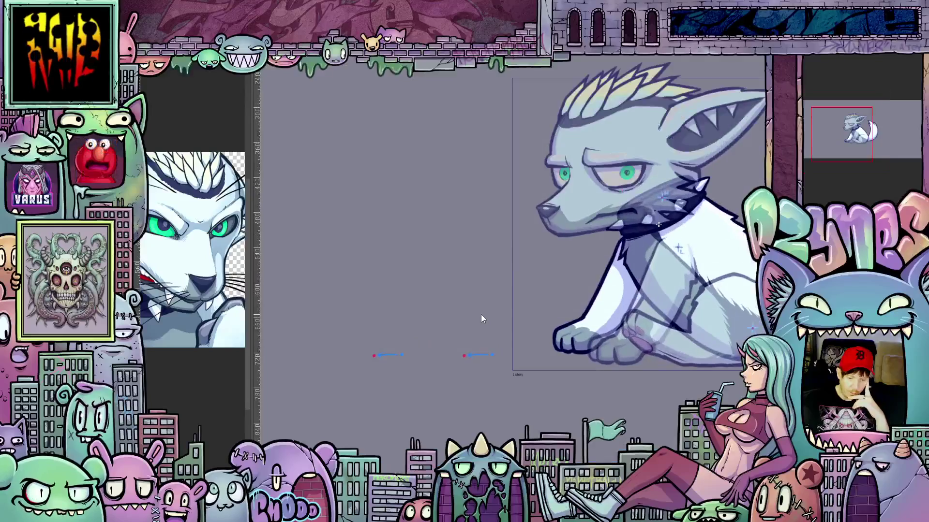
scroll(481, 319, down, 1)
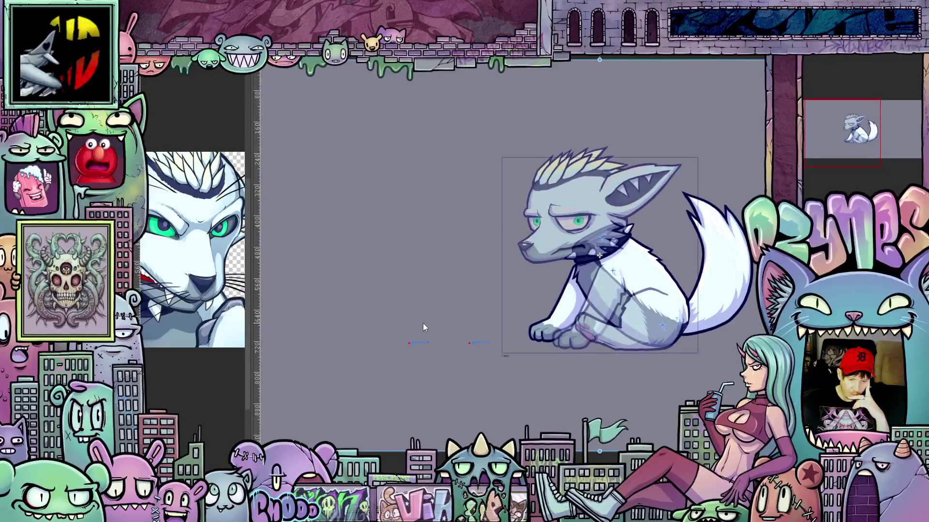
drag(600, 256, 584, 257)
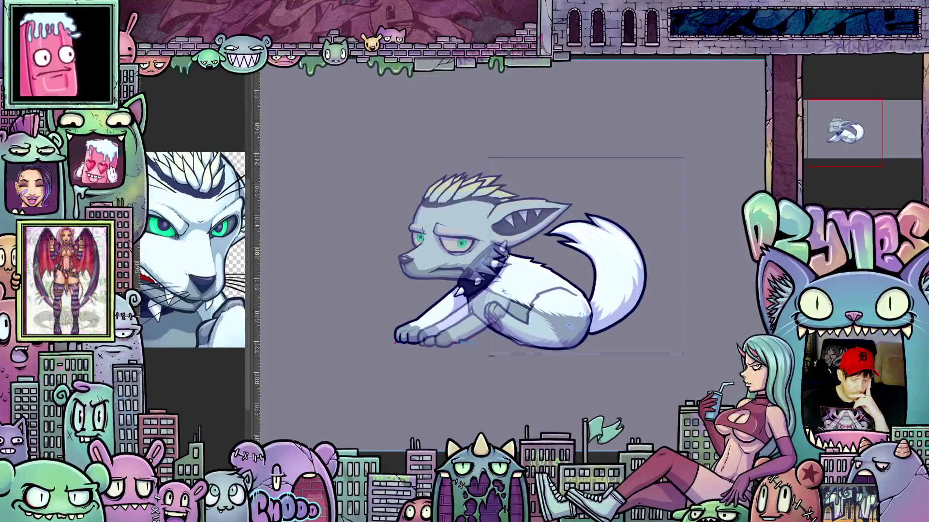
drag(506, 256, 587, 256)
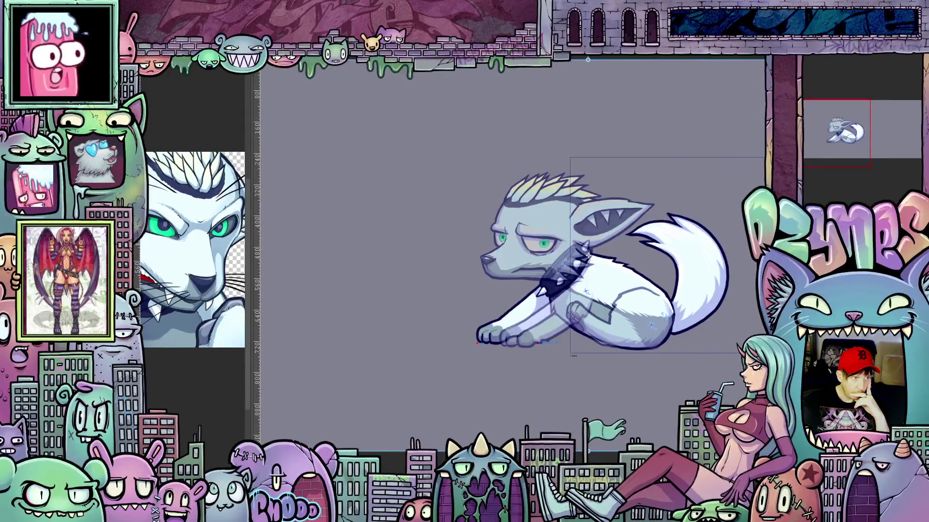
key(space)
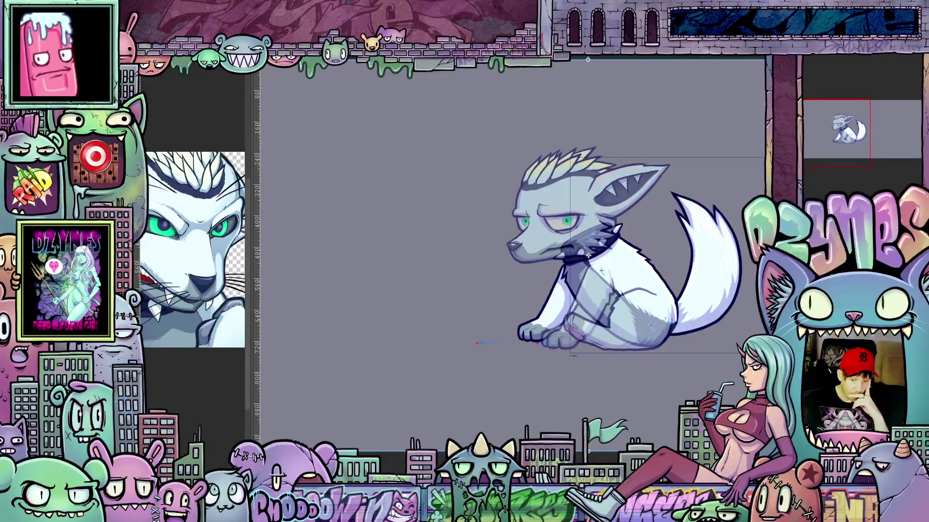
scroll(500, 347, up, 1)
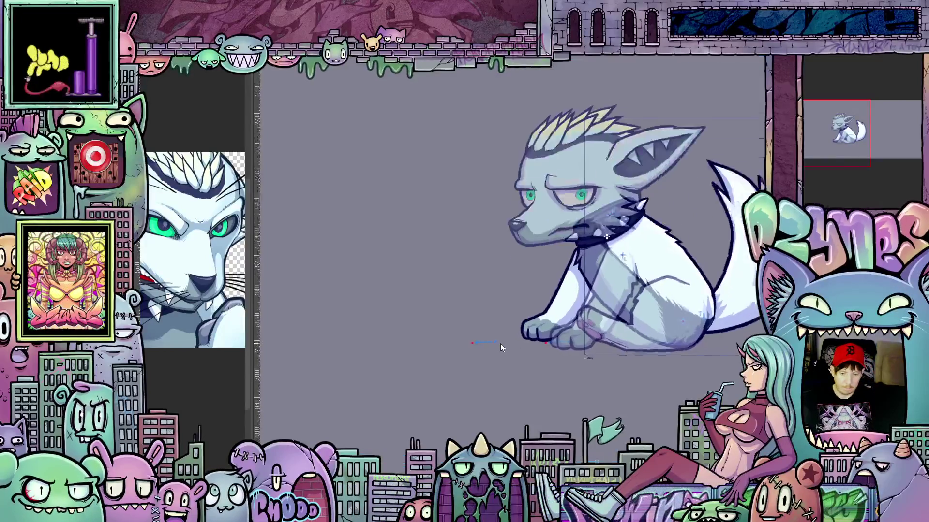
scroll(504, 346, up, 1)
scroll(511, 351, up, 1)
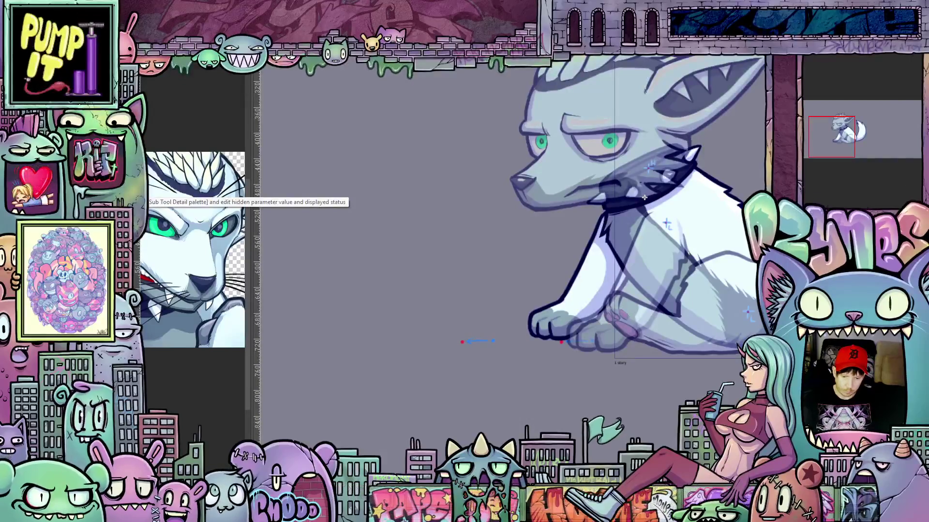
drag(644, 197, 578, 198)
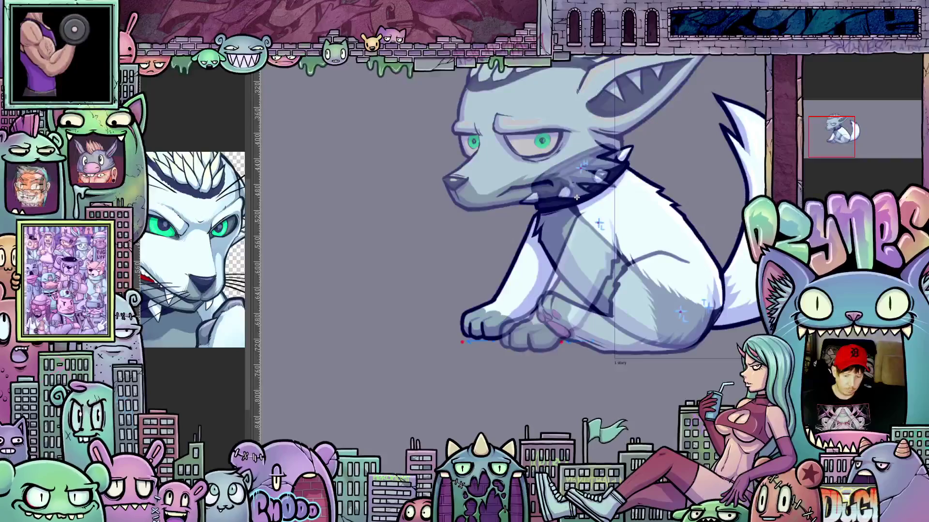
Nudge the crouching wolf frame slightly left and down over the onion-skinned sitting pose
drag(577, 198, 619, 198)
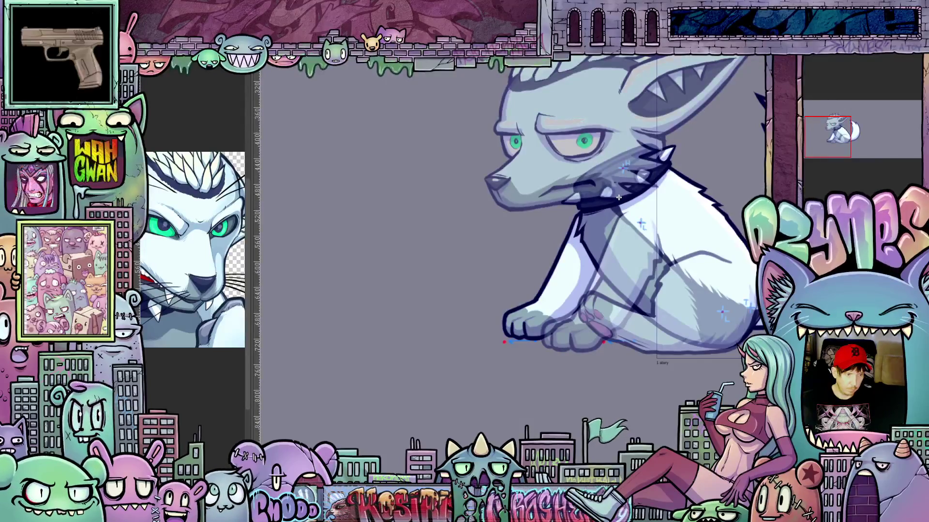
key(ctrl+z)
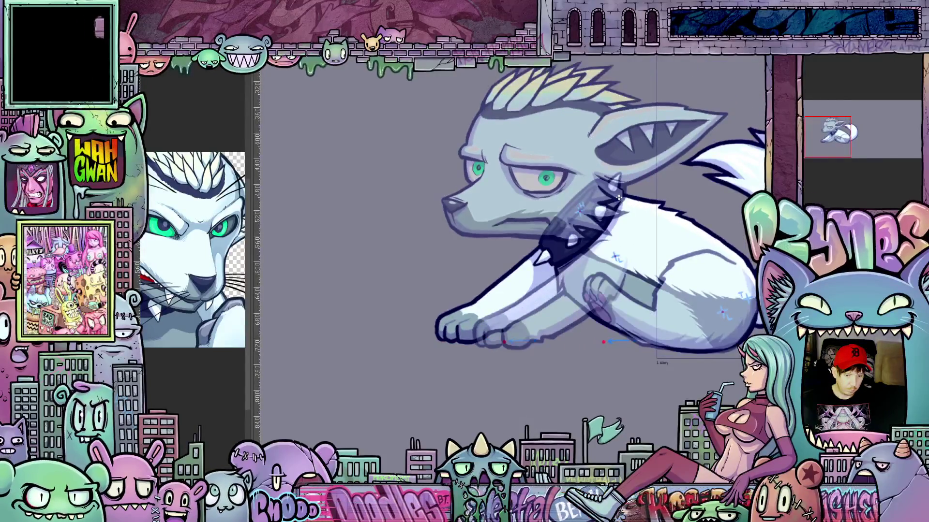
key(ctrl+z)
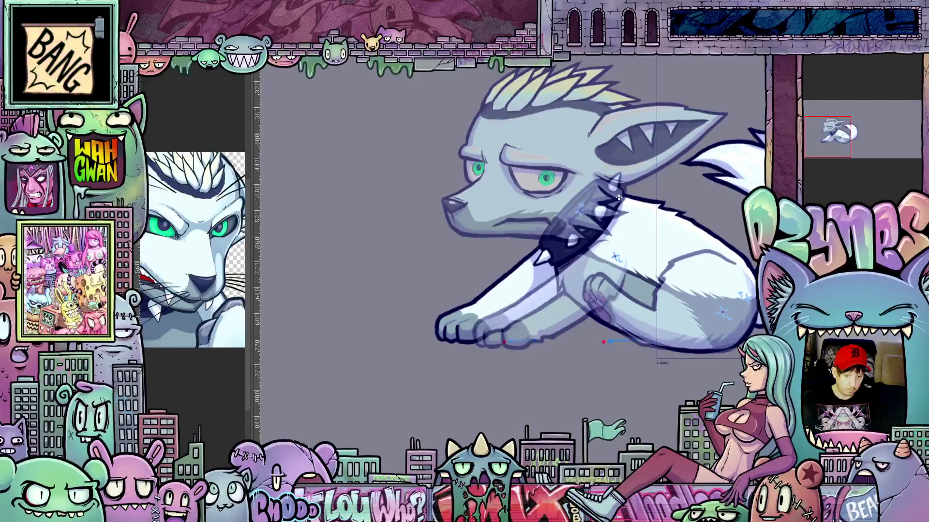
scroll(546, 330, up, 1)
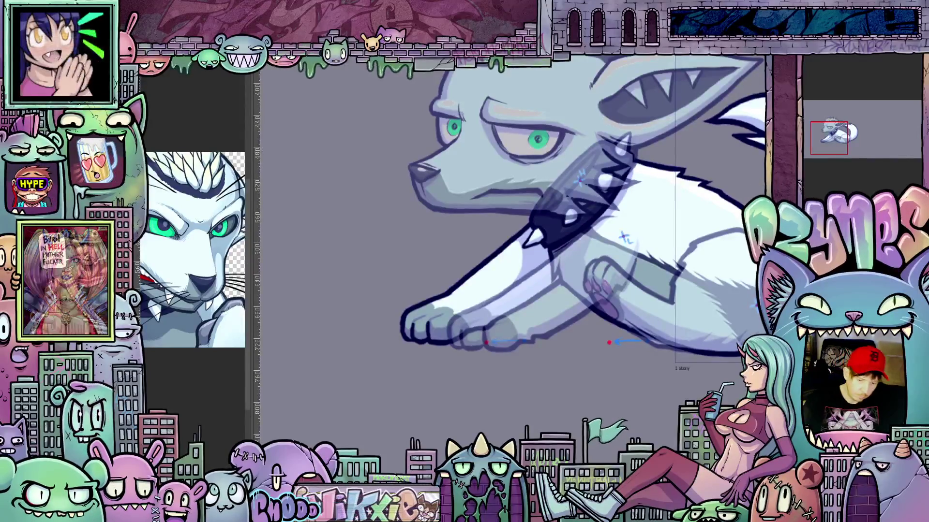
Lasso the crouching wolf's front paws, move them left, confirm and deselect
drag(505, 318, 552, 341)
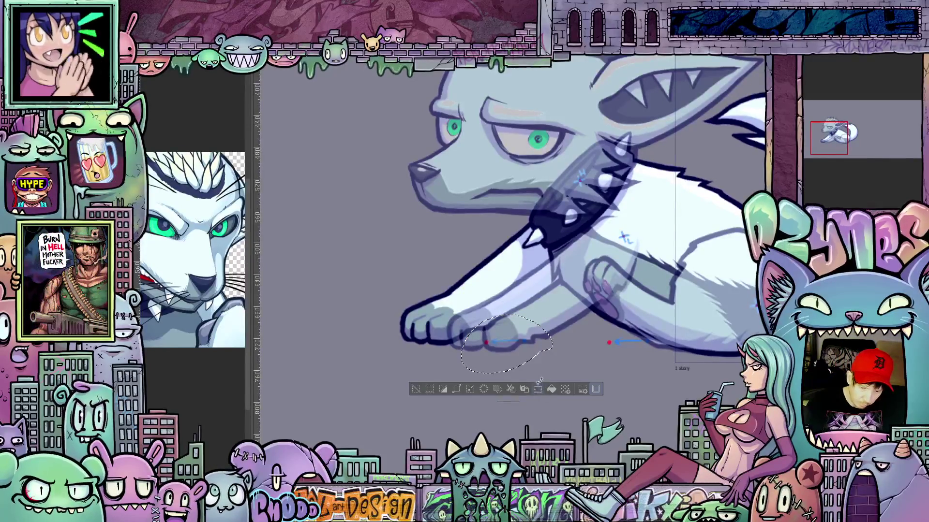
click(537, 389)
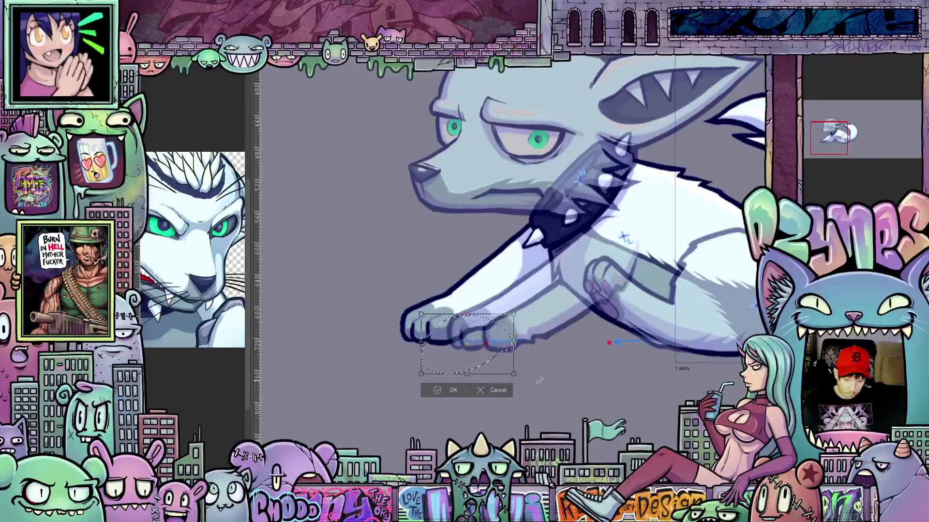
mouse_move(509, 345)
mouse_down()
mouse_move(372, 345)
mouse_move(384, 343)
mouse_up()
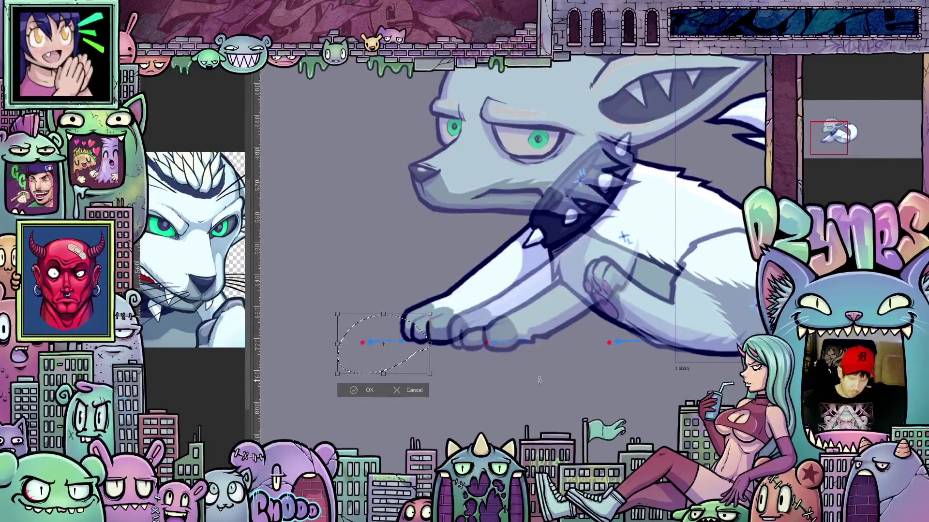
click(368, 390)
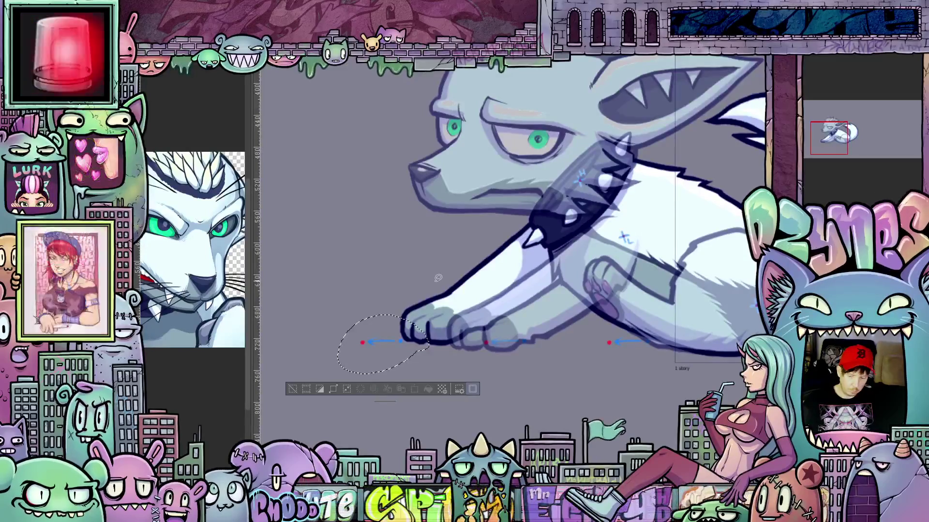
key(ctrl+d)
key(ctrl+minus)
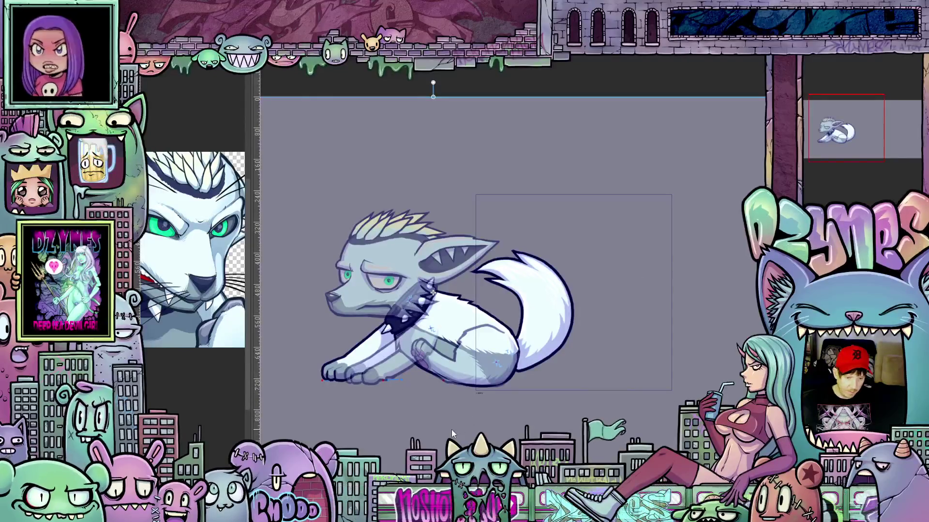
Pan the view so the sitting wolf frame sits further right in the window
mouse_move(433, 293)
mouse_down()
mouse_move(515, 294)
mouse_move(447, 294)
mouse_up()
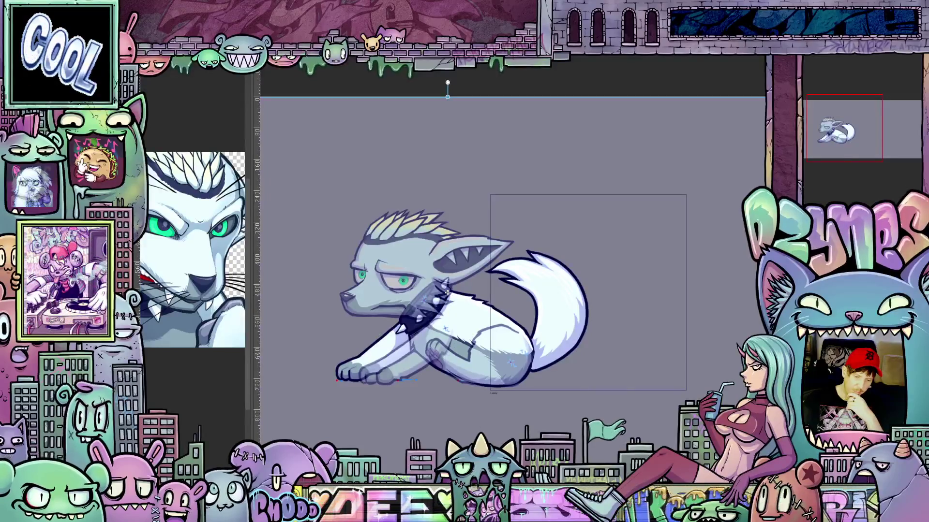
drag(447, 294, 593, 293)
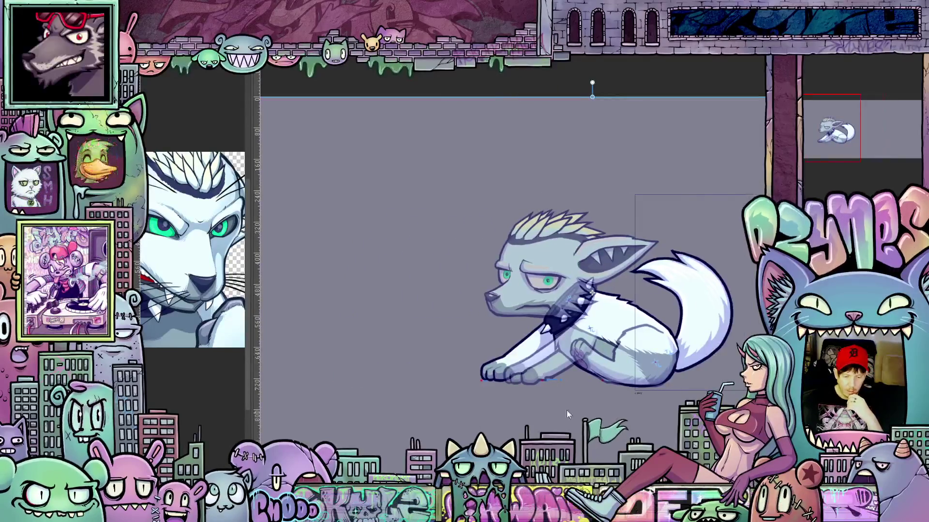
scroll(572, 386, up, 1)
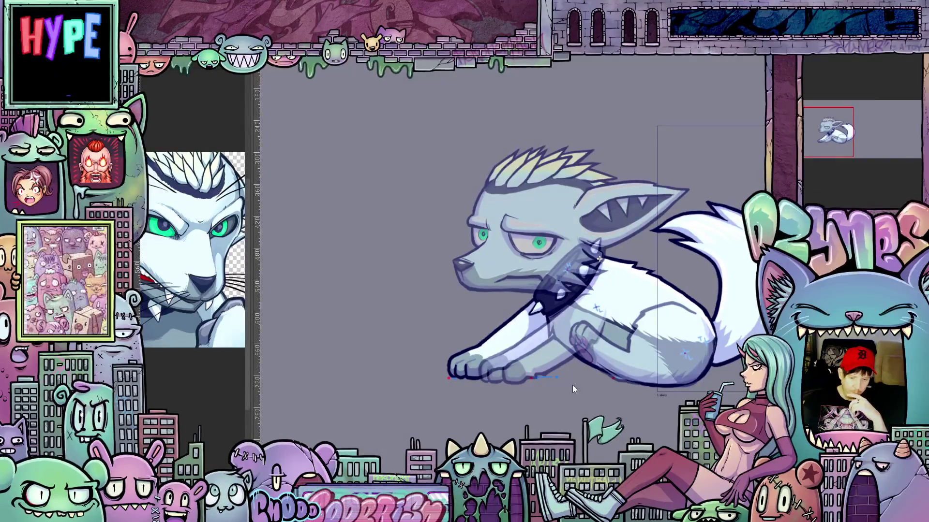
scroll(518, 368, up, 1)
scroll(517, 367, up, 1)
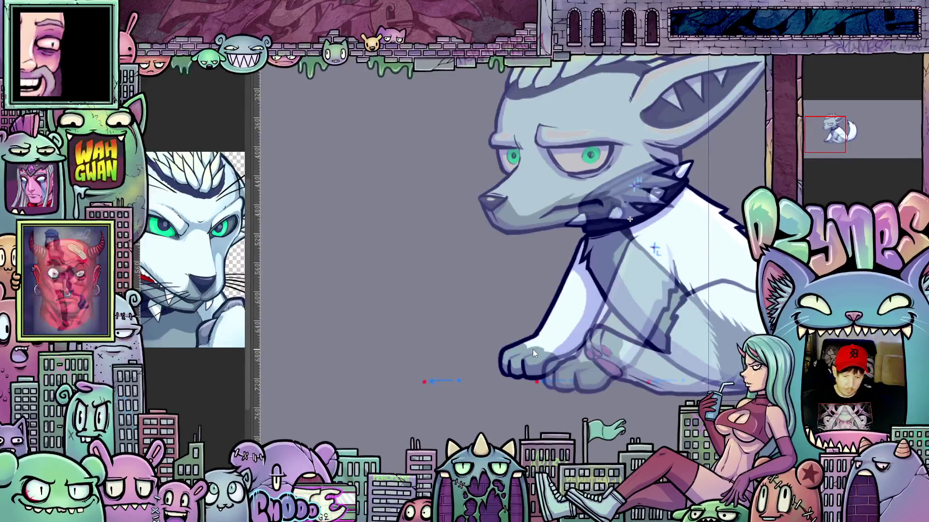
Nudge the sitting wolf left until its front paws rest on the left red marker
key(shift+Left)
key(shift+Left)
key(shift+Left)
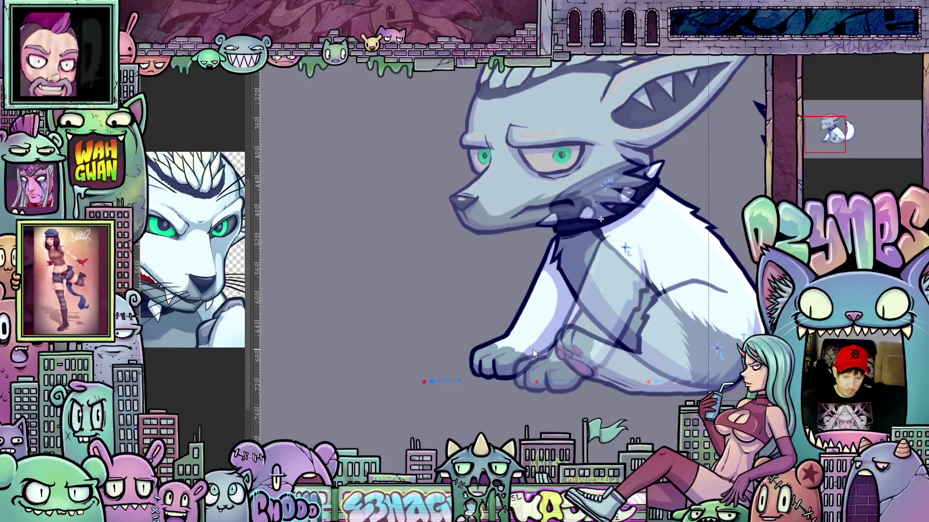
key(shift+Left)
key(shift+Left)
key(shift+Left)
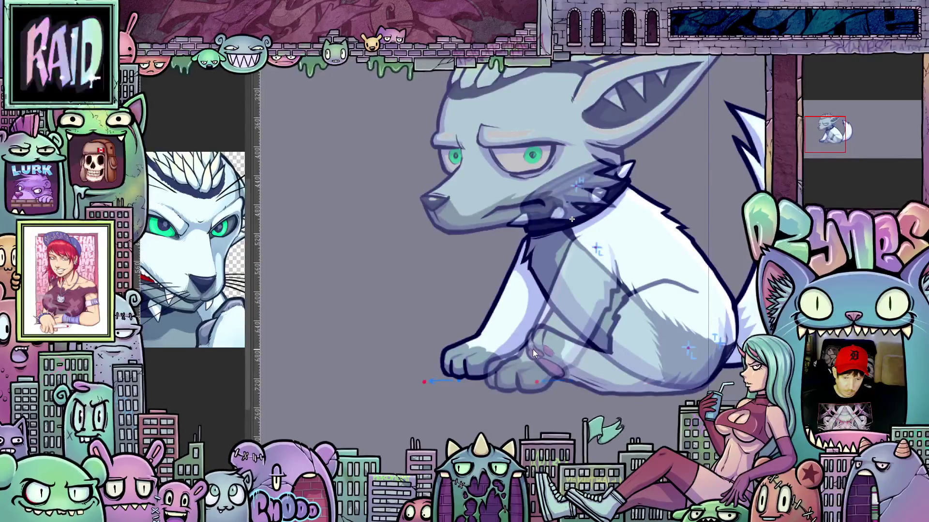
key(shift+Left)
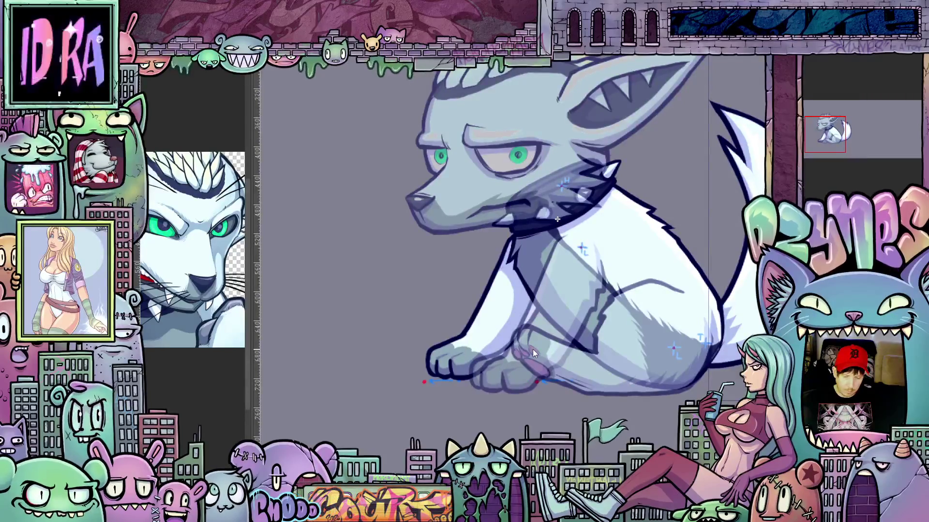
key(Left)
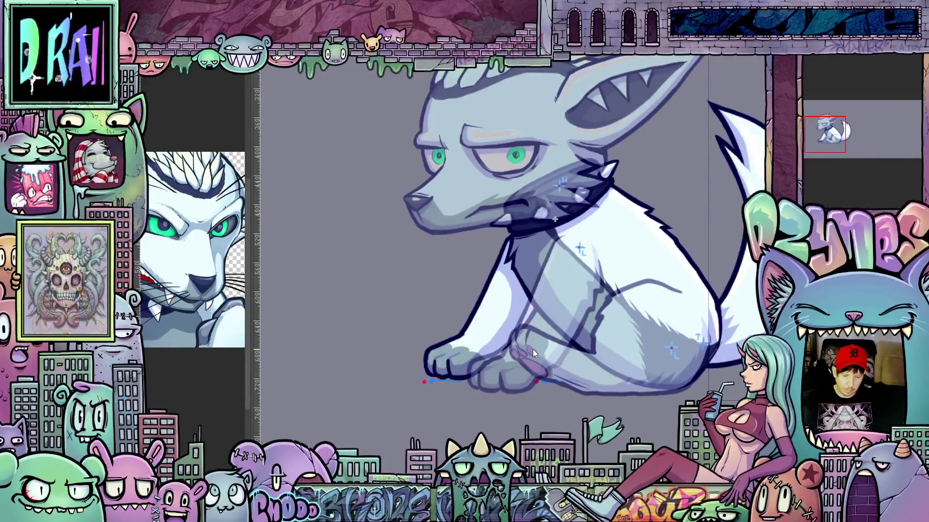
key(Left)
key(Left)
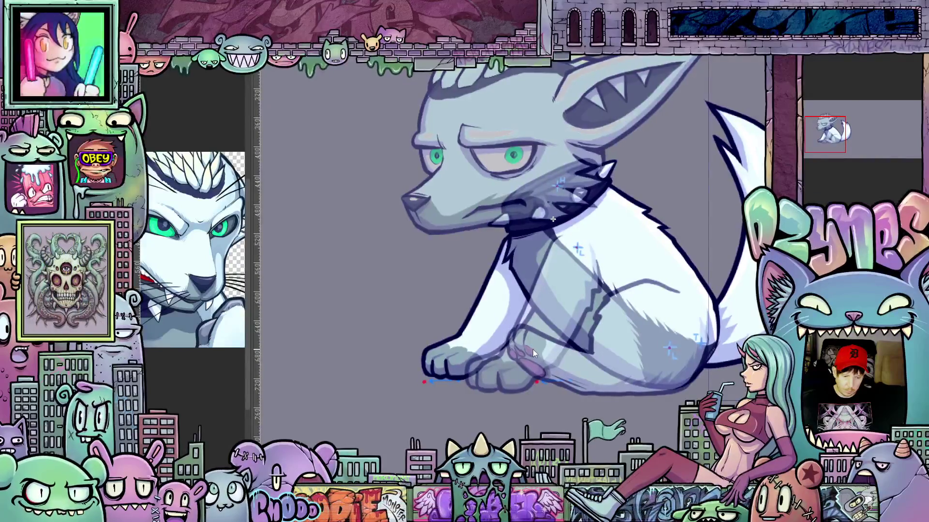
key(Left)
key(Left)
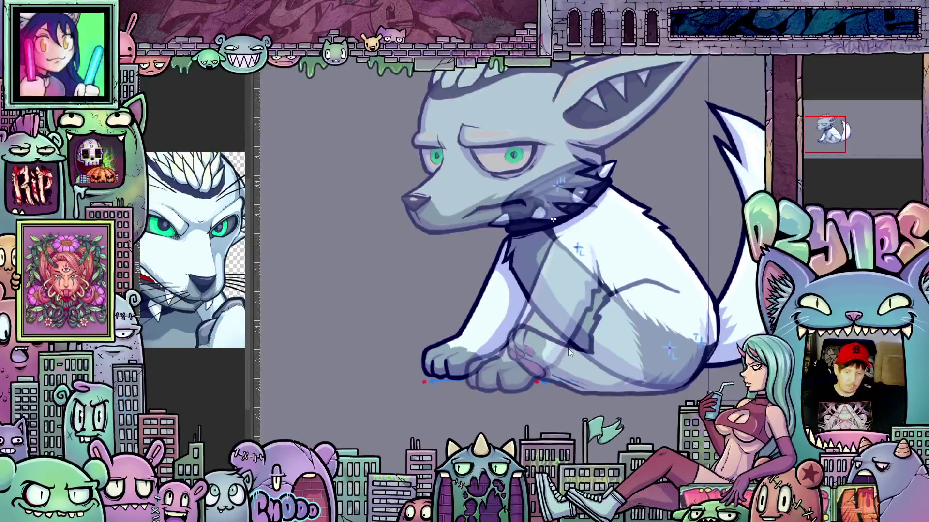
scroll(568, 349, down, 3)
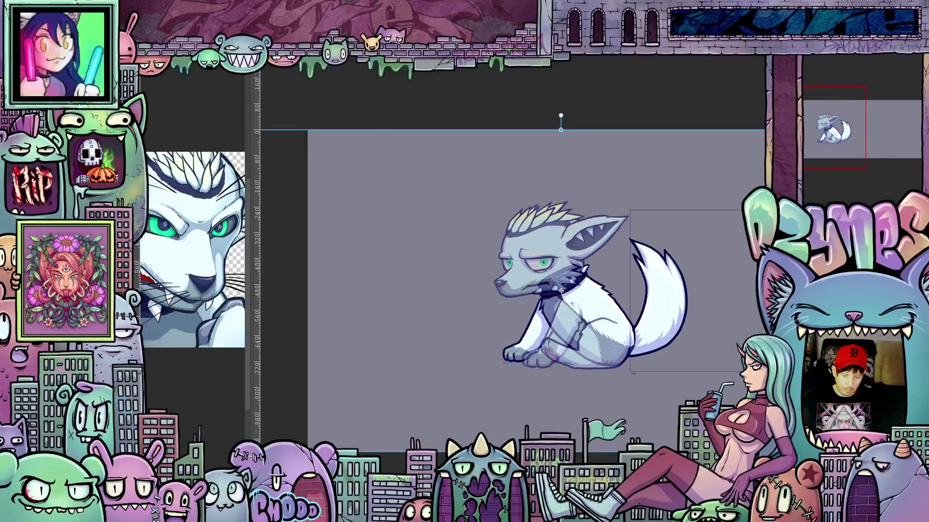
Flip between the sitting and crouching frames to compare, ending on the low crouching frame
drag(561, 292, 499, 291)
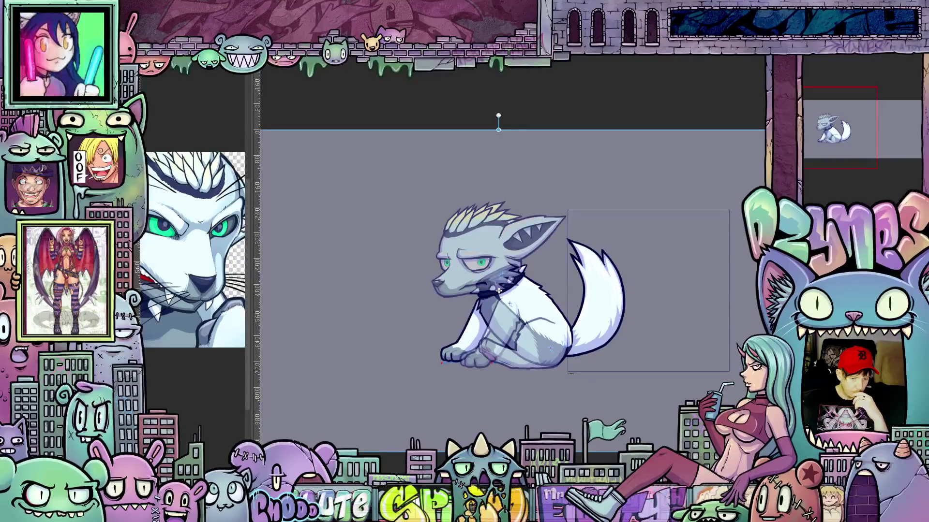
key(Right)
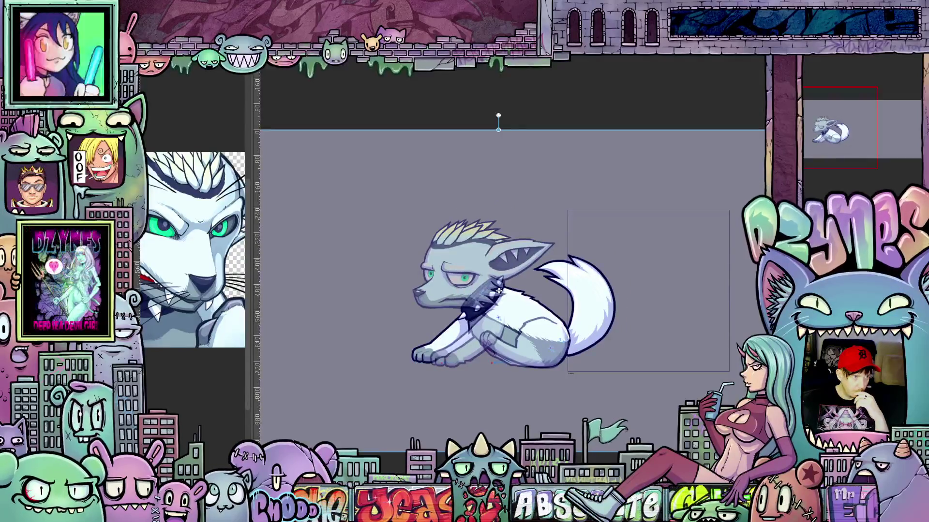
key(Left)
key(Right)
key(Left)
key(Right)
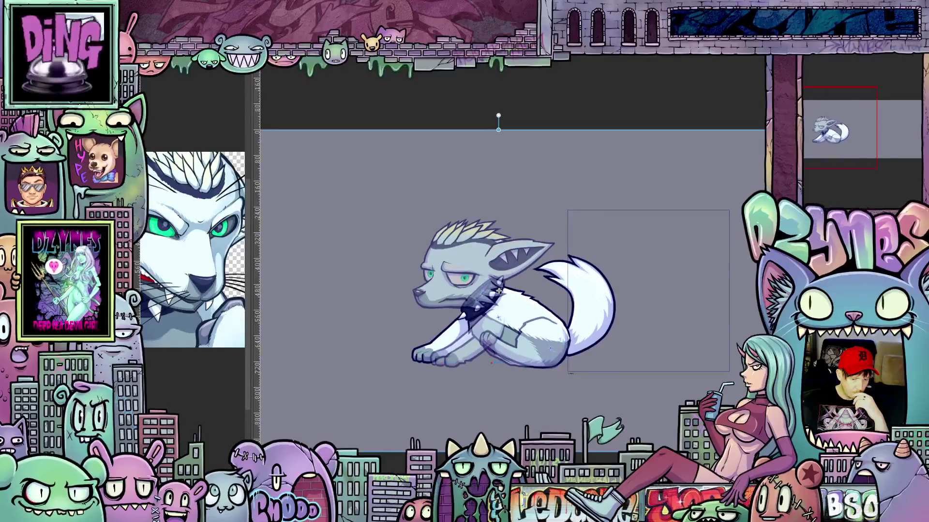
key(Left)
key(Right)
key(Left)
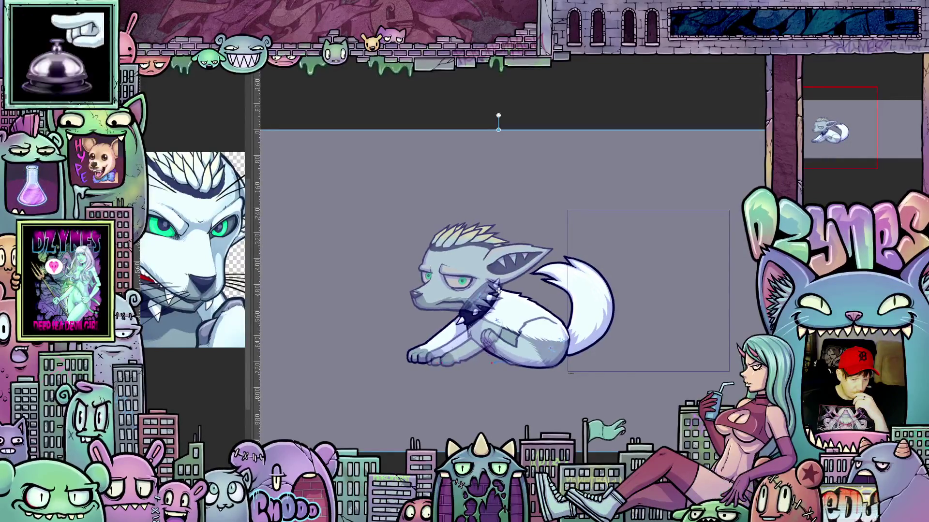
scroll(418, 351, up, 2)
scroll(417, 355, up, 2)
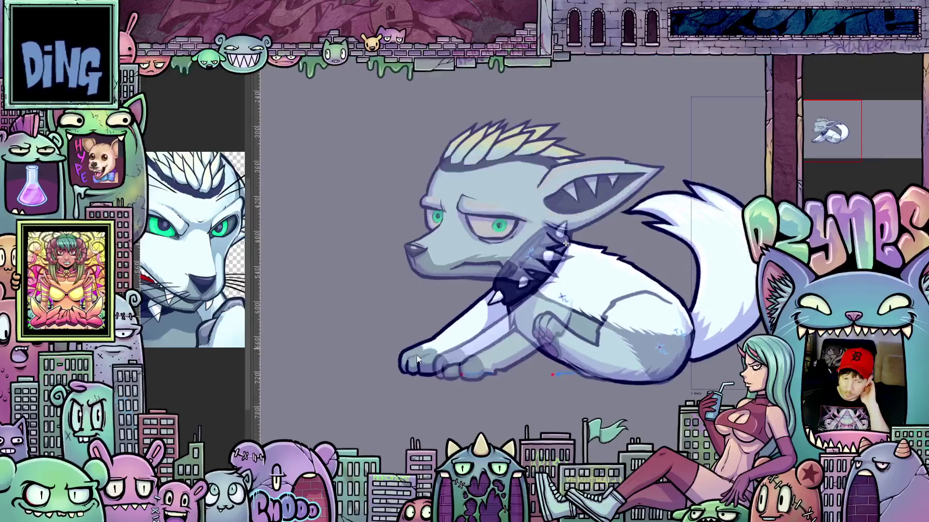
scroll(566, 243, down, 1)
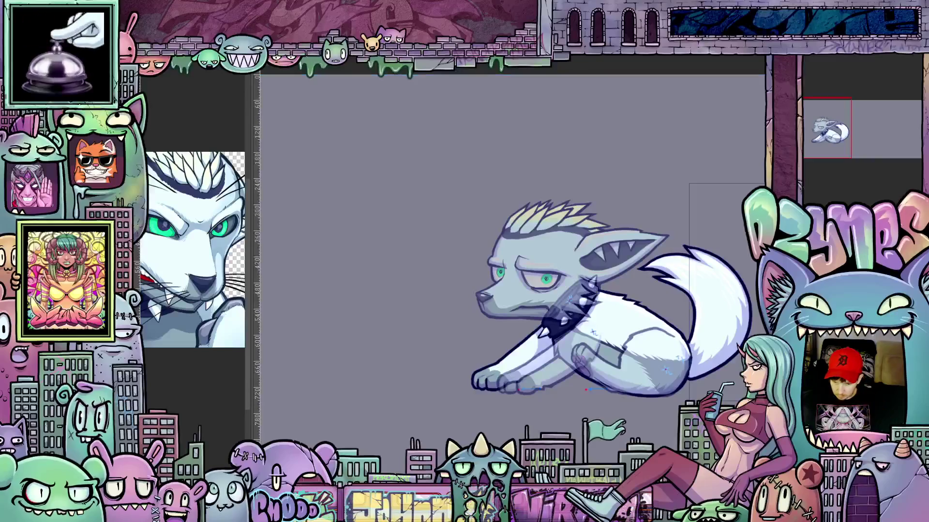
scroll(547, 391, up, 1)
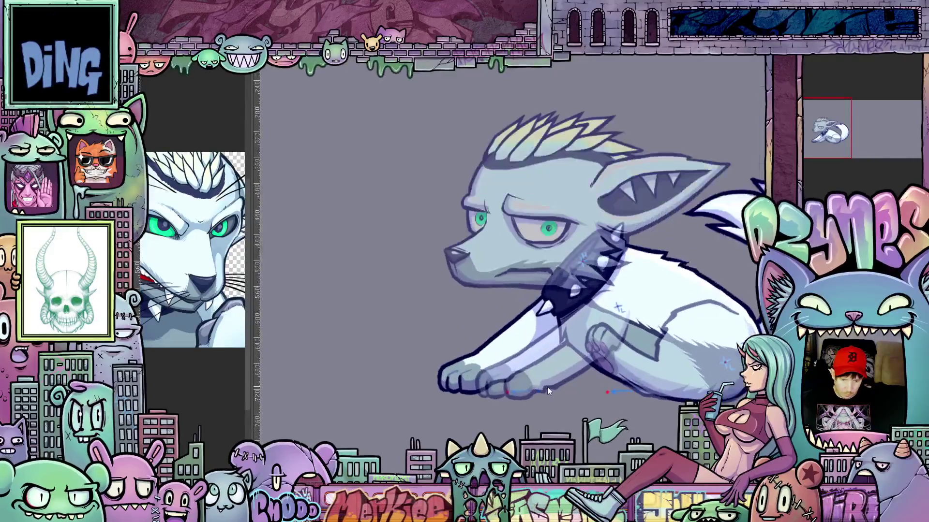
scroll(547, 390, up, 1)
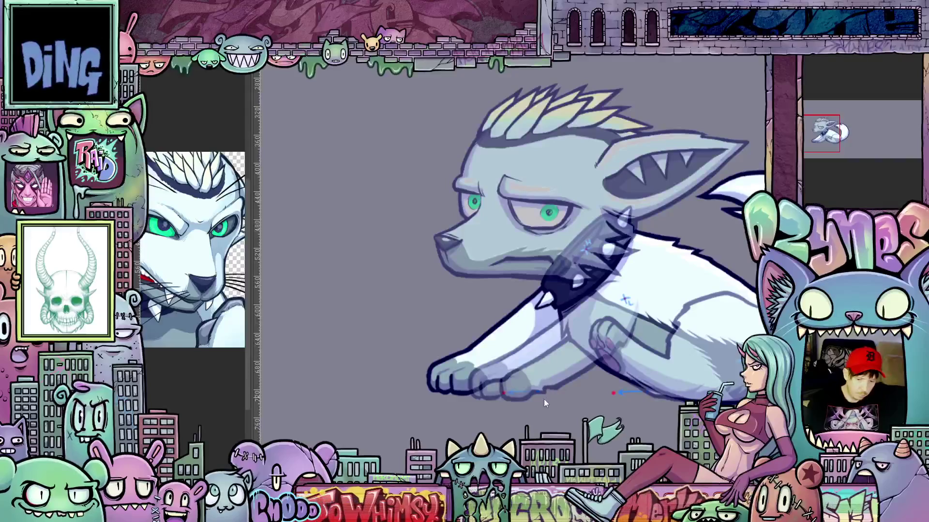
Lasso the wolf's front paw and transform it left toward the reference markers
drag(544, 399, 557, 425)
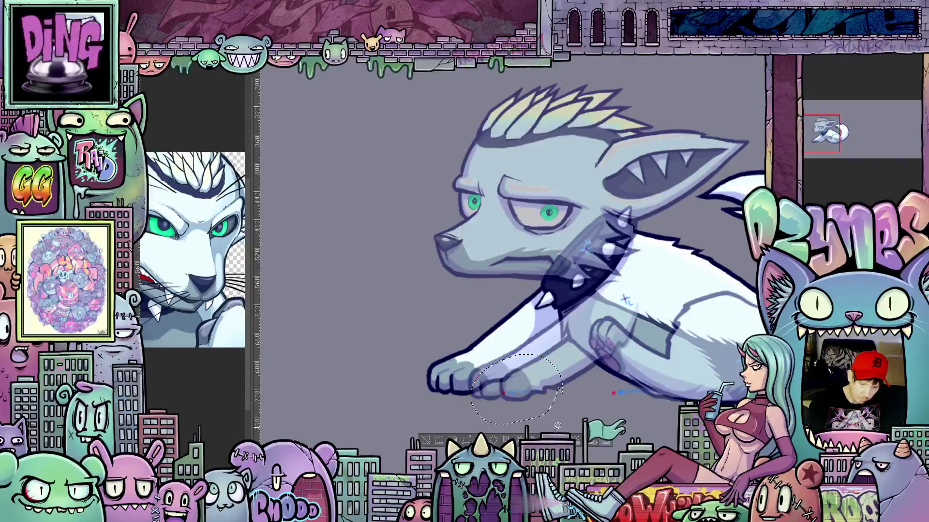
key(ctrl+t)
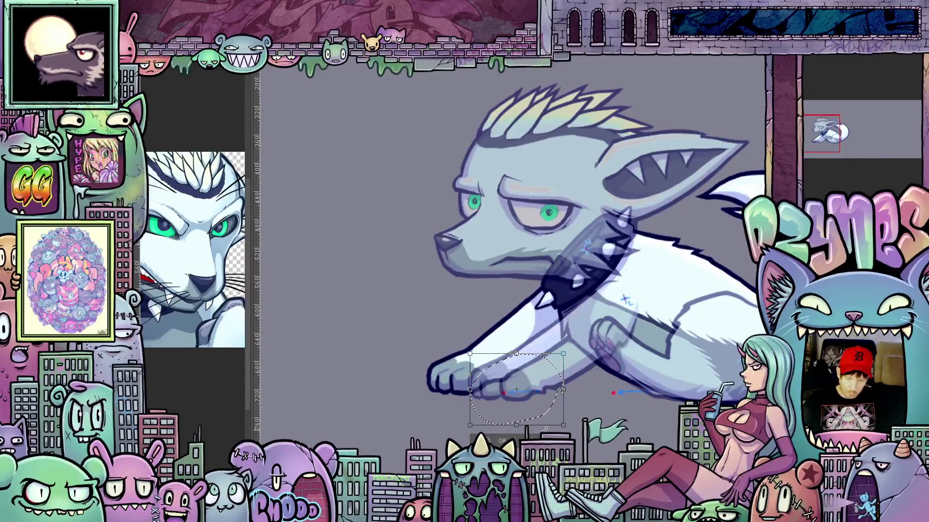
drag(516, 392, 405, 392)
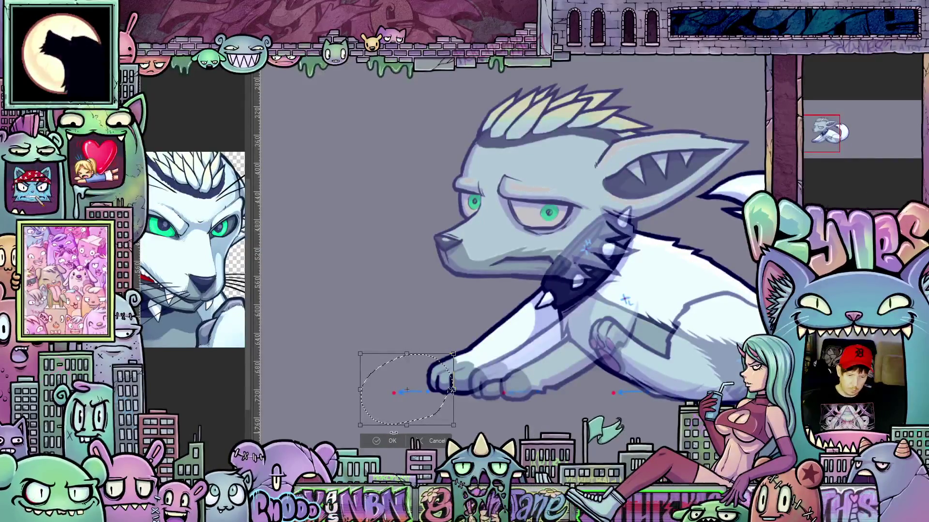
click(392, 441)
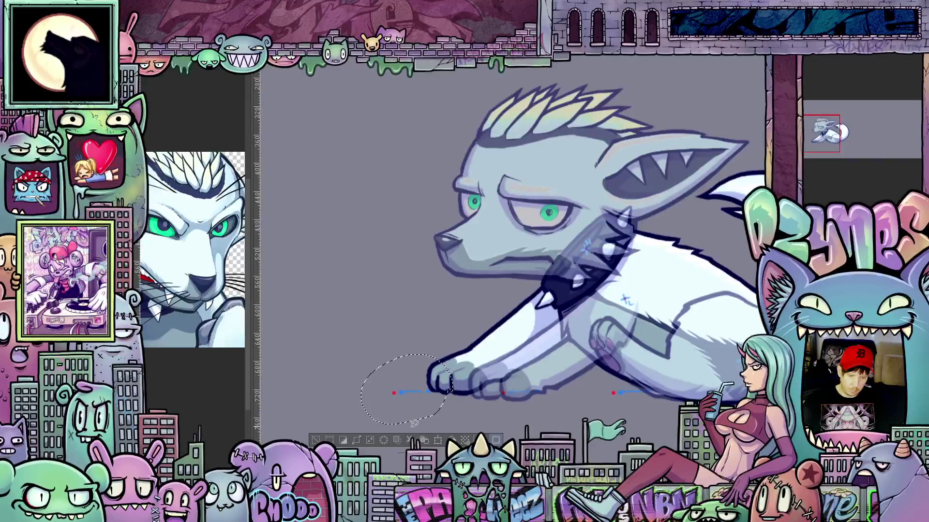
Deselect the paw and nudge the wolf's head and upper body left
key(ctrl+d)
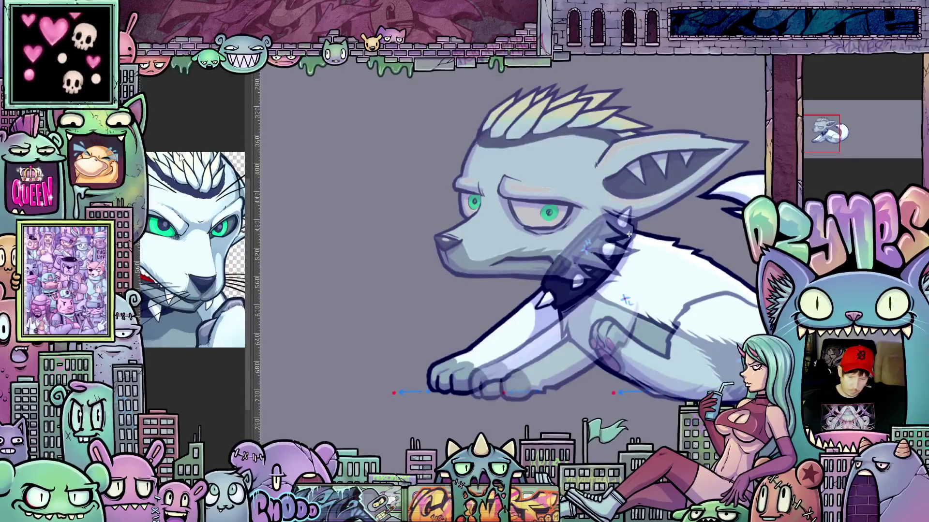
drag(628, 233, 593, 234)
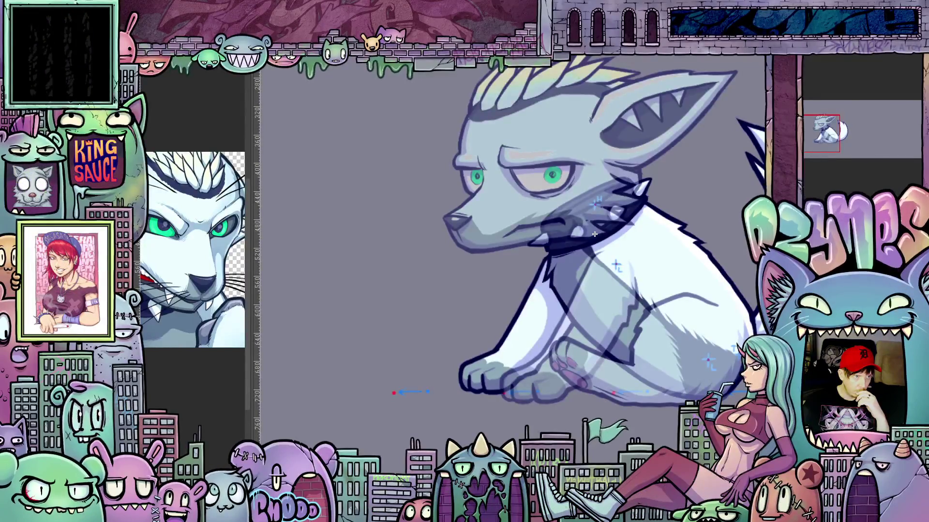
Toggle between the sitting and crouching frames, then fit the whole canvas showing the full tail
key(ctrl+z)
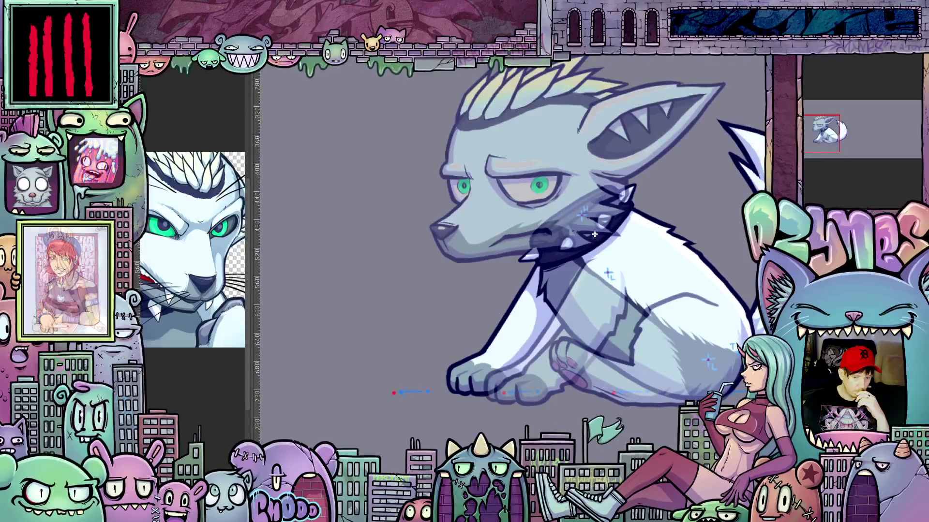
key(ctrl+y)
key(ctrl+z)
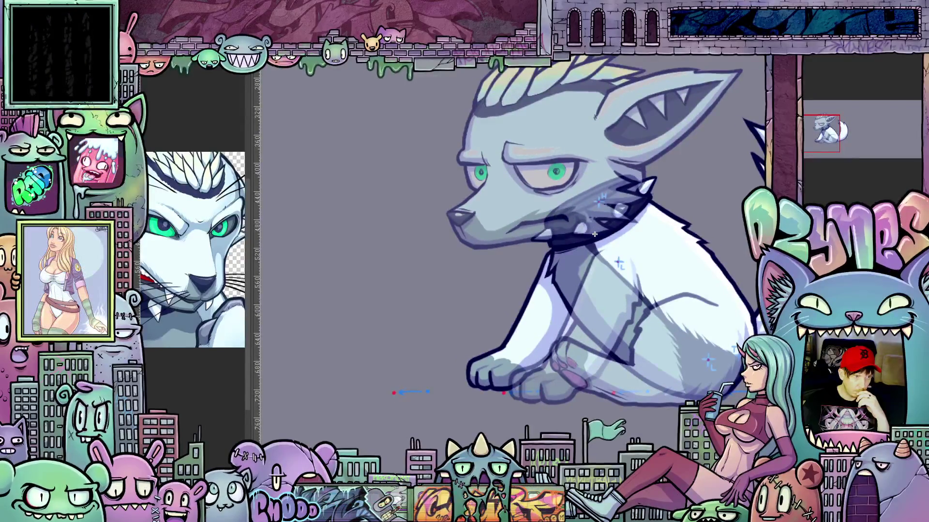
key(ctrl+z)
key(ctrl+y)
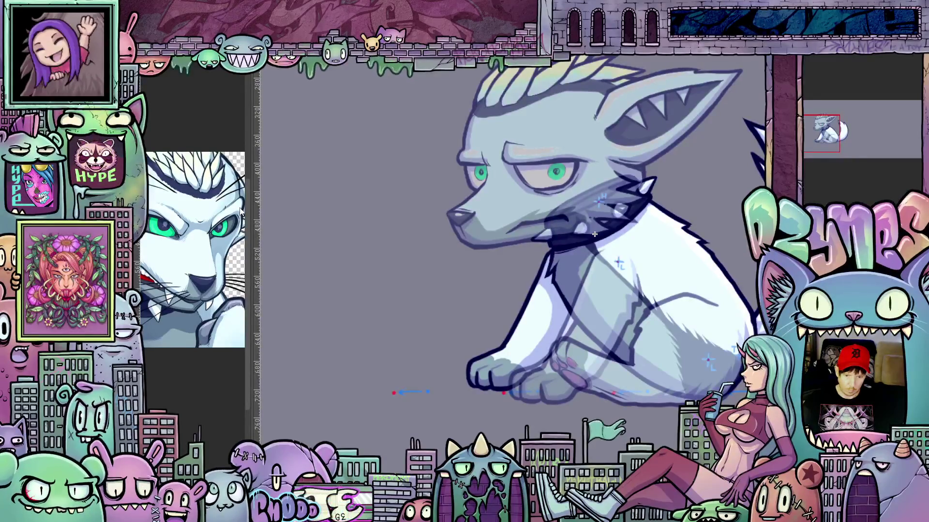
drag(594, 234, 519, 233)
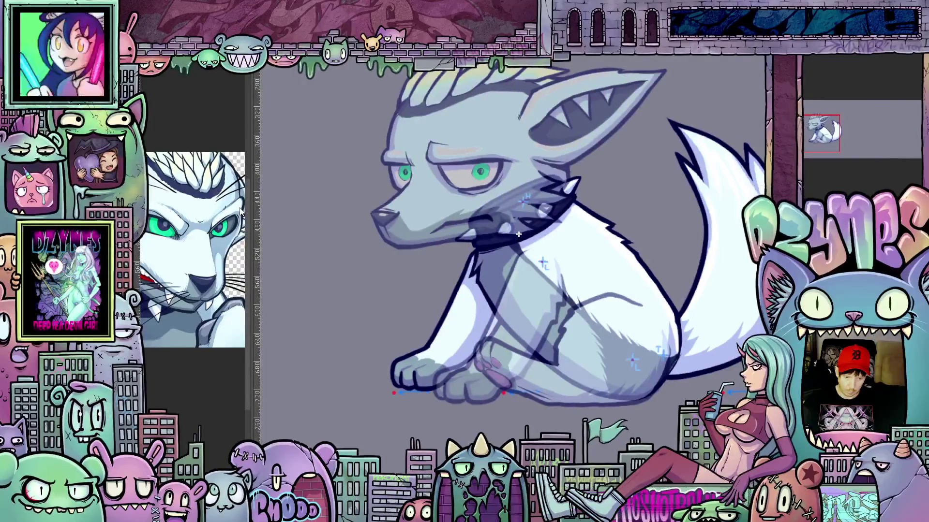
key(ctrl+0)
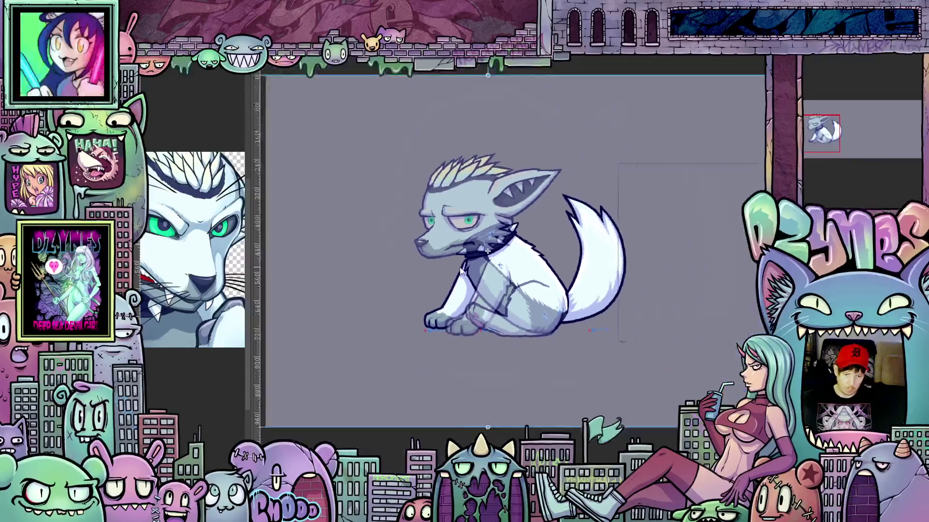
Step through the animation frames to the sitting wolf frame inside the reference box
mouse_move(486, 253)
mouse_down()
mouse_move(338, 253)
mouse_move(420, 253)
mouse_up()
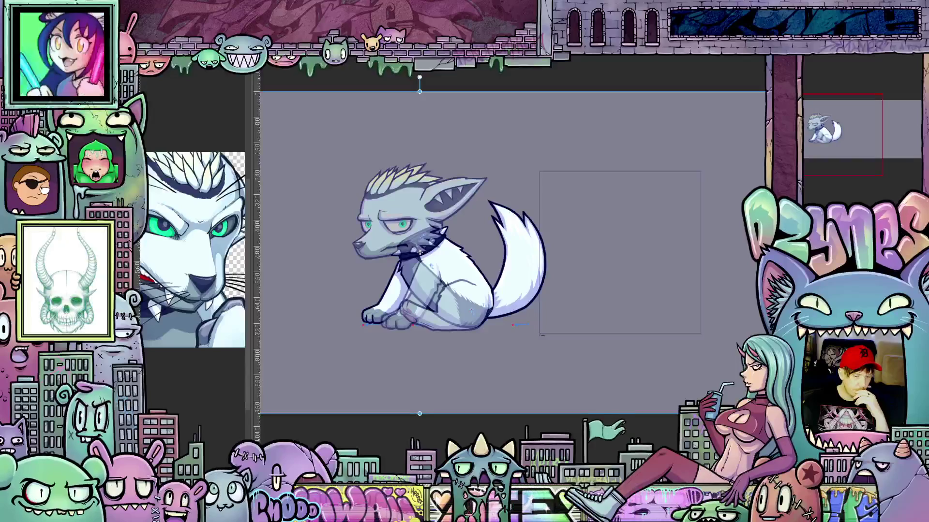
key(ctrl+z)
key(ctrl+z)
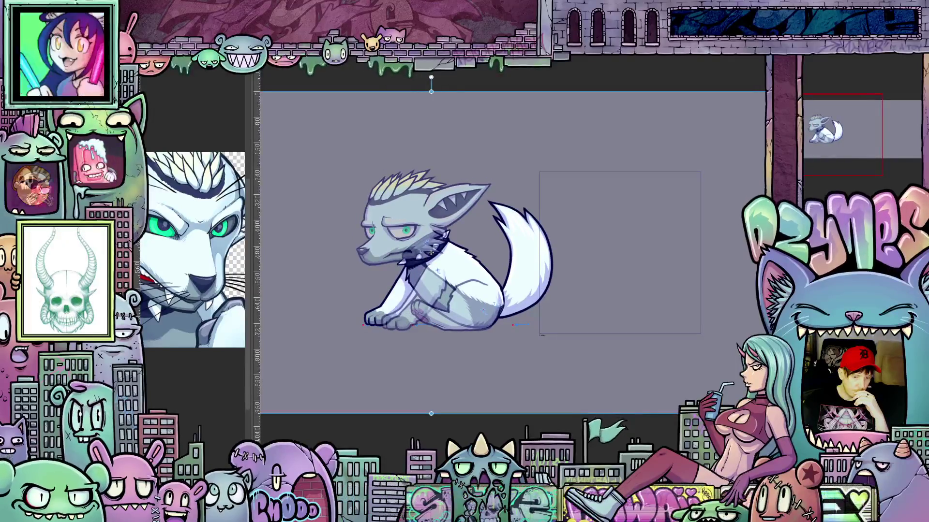
key(ctrl+z)
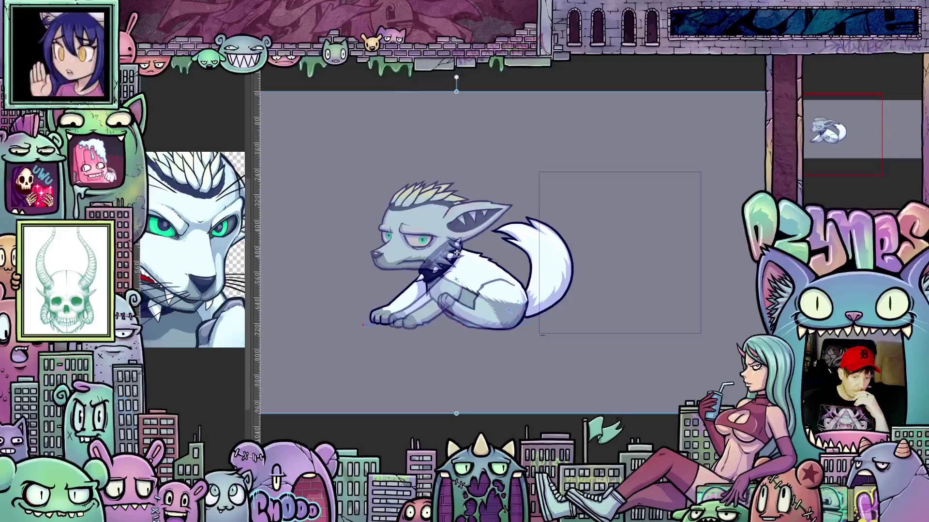
key(ctrl+z)
key(ctrl+z)
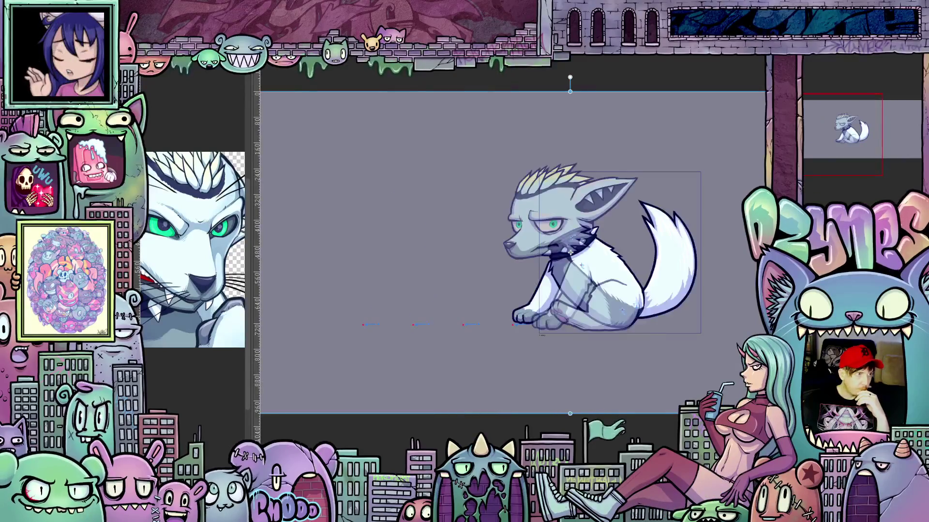
key(ctrl+z)
key(ctrl+z)
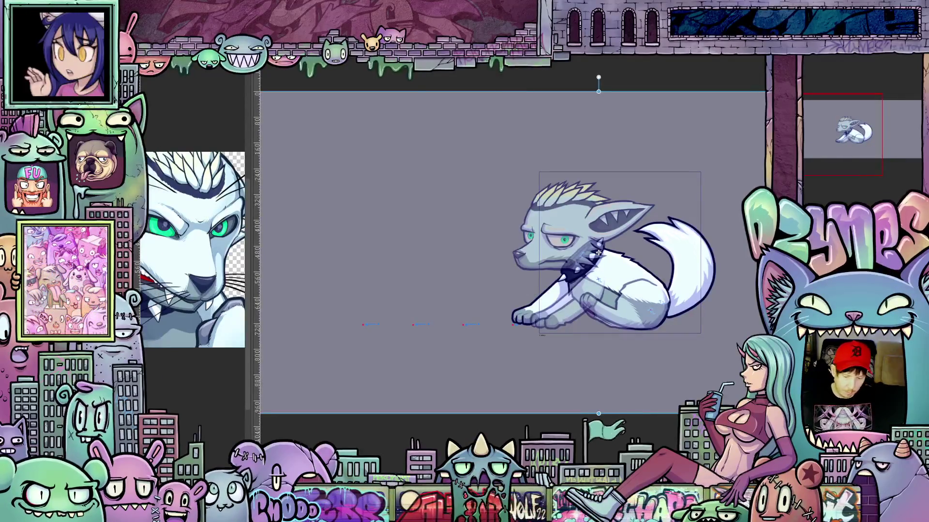
Save the project, nudge the crouching wolf left, and play the animation preview from the sitting frame
key(ctrl+s)
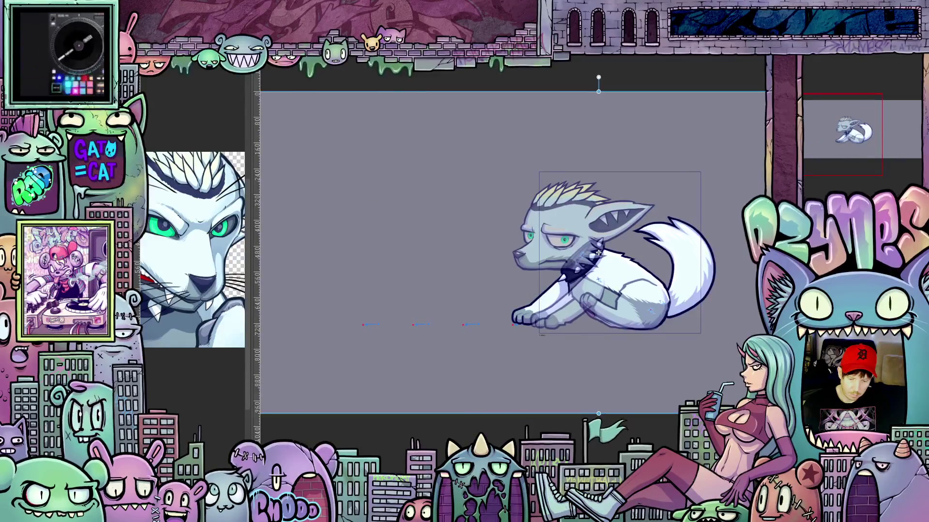
drag(598, 252, 568, 253)
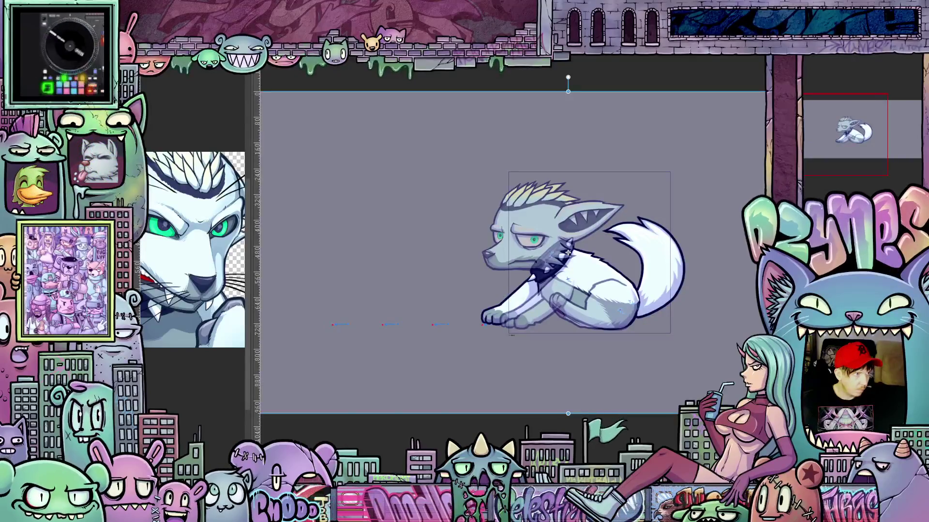
key(period)
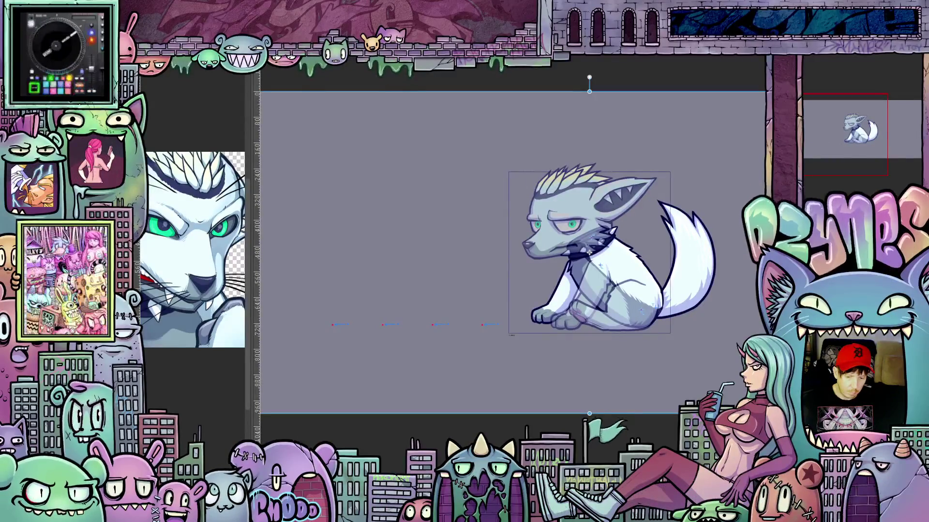
key(Return)
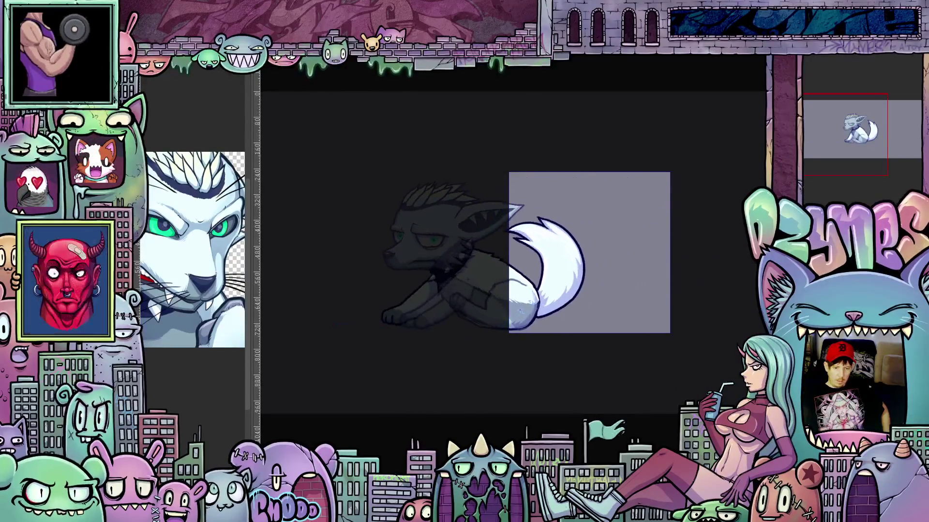
scroll(670, 326, down, 3)
scroll(670, 326, down, 3)
scroll(690, 357, down, 2)
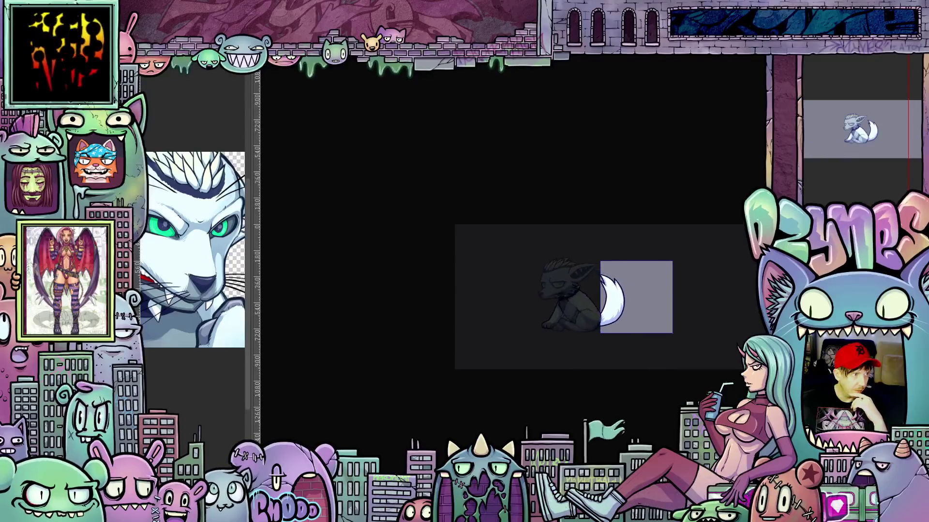
key(ctrl+t)
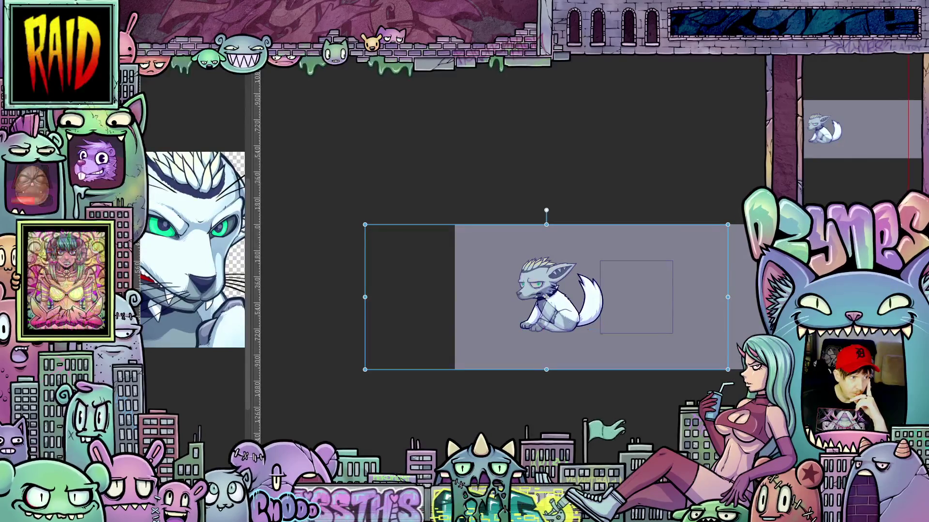
Drag the sitting wolf right until it sits inside the central reference box
mouse_move(546, 297)
mouse_down()
mouse_move(561, 296)
mouse_move(392, 297)
mouse_up()
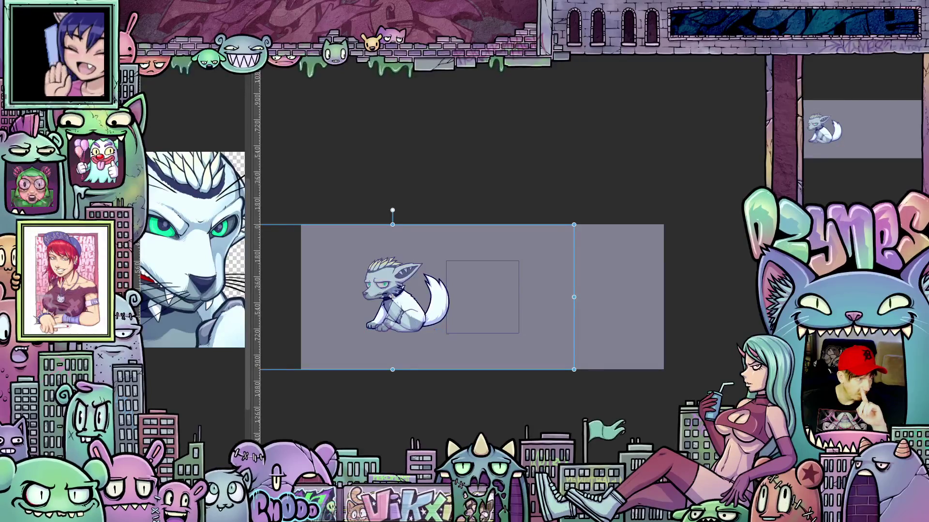
drag(407, 298, 483, 298)
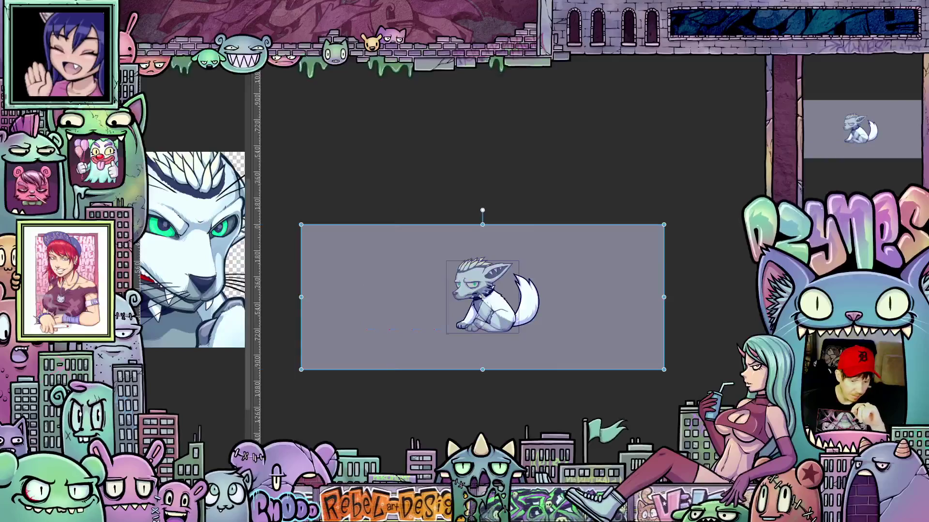
scroll(466, 332, up, 2)
scroll(466, 332, up, 2)
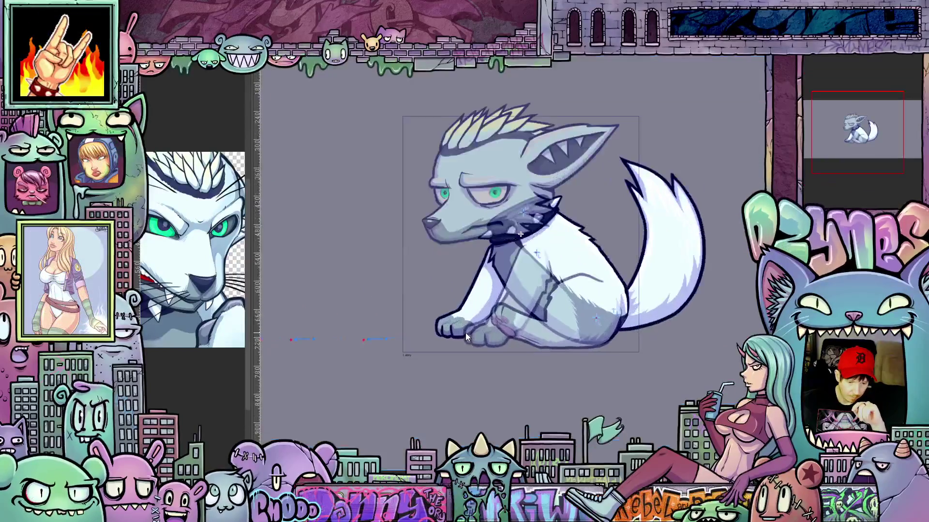
scroll(466, 333, up, 1)
scroll(462, 336, up, 1)
scroll(460, 338, down, 1)
scroll(459, 338, up, 1)
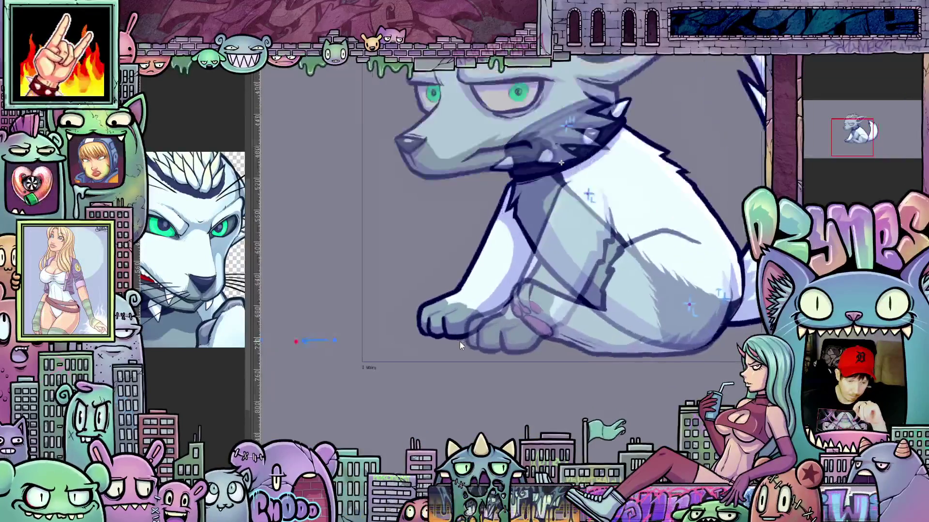
scroll(459, 342, up, 1)
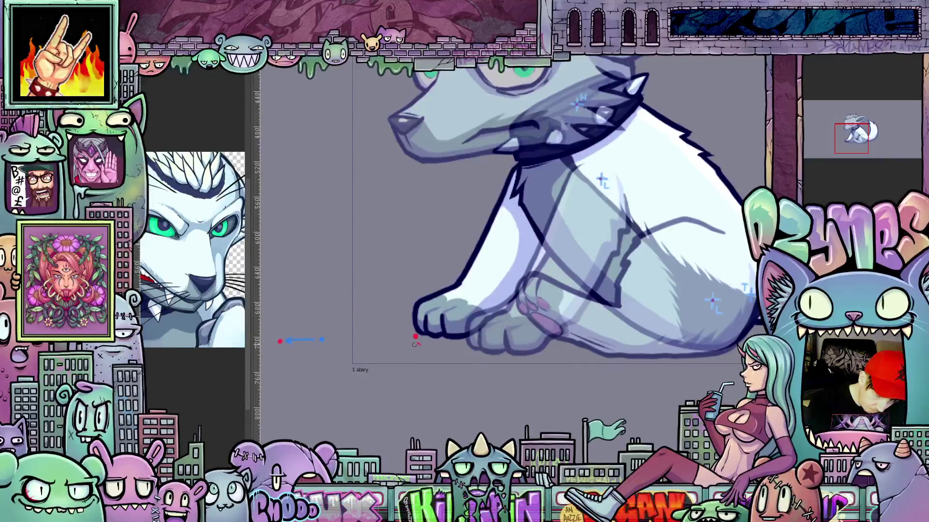
Draw a small red S mark beside the wolf's front paw, below the red dot
drag(421, 343, 411, 356)
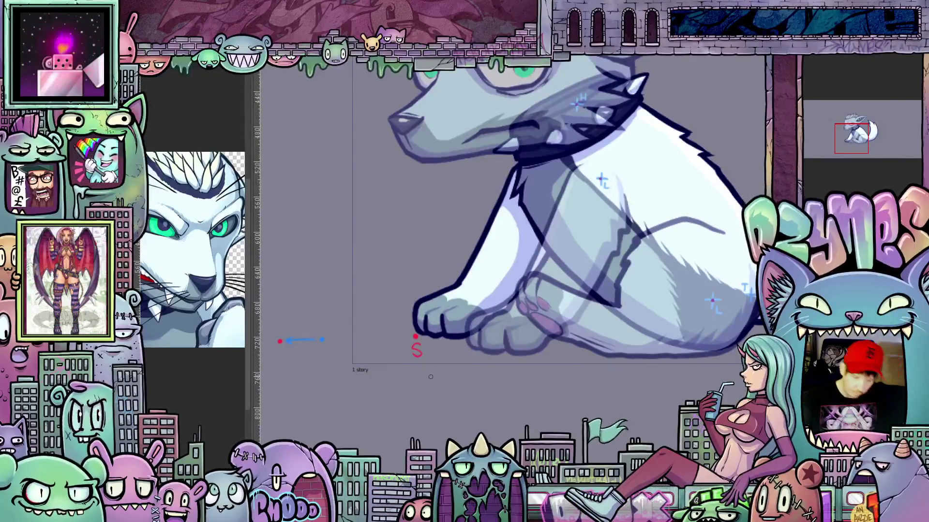
scroll(431, 375, down, 3)
scroll(432, 376, down, 2)
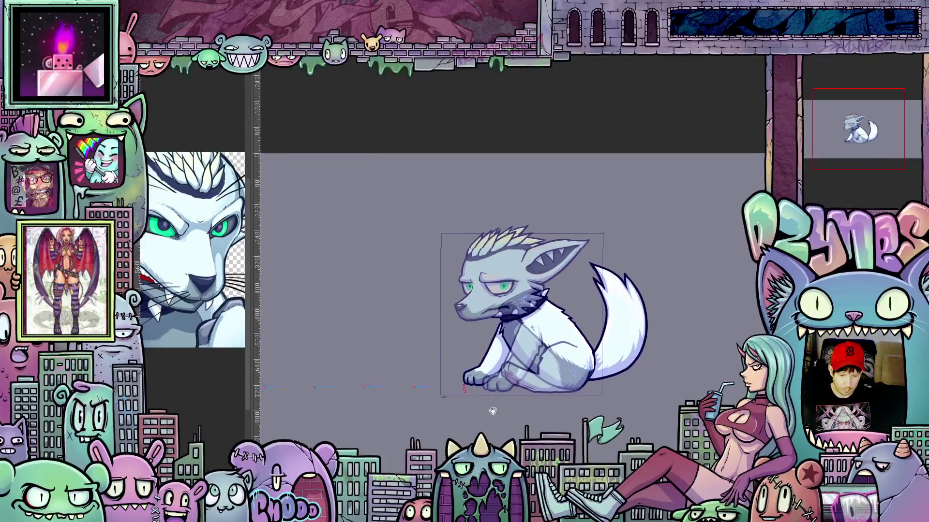
Bring the whole wolf back into view and save the animation file
mouse_move(431, 375)
mouse_down()
mouse_move(531, 387)
mouse_move(514, 394)
mouse_up()
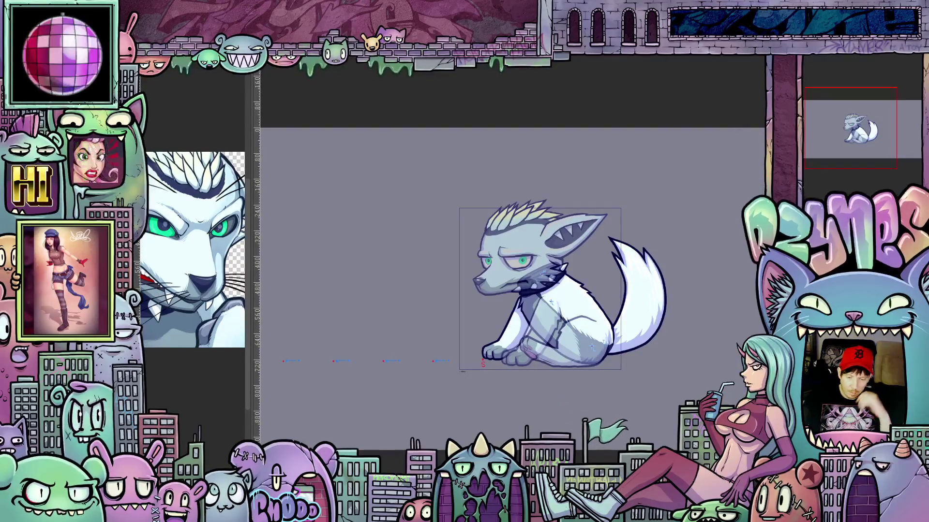
key(ctrl+s)
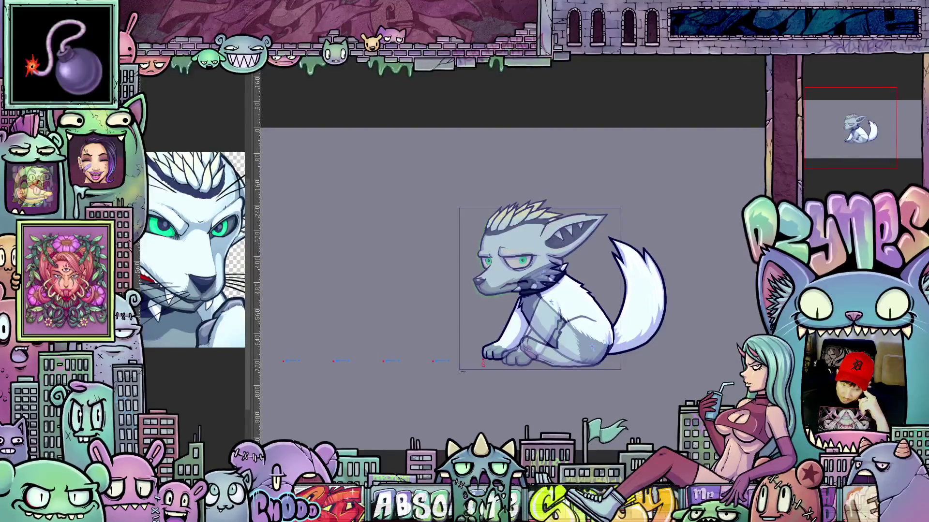
Undo three times to clear the grey tint from the wolf's head, lower body and chest
key(ctrl+z)
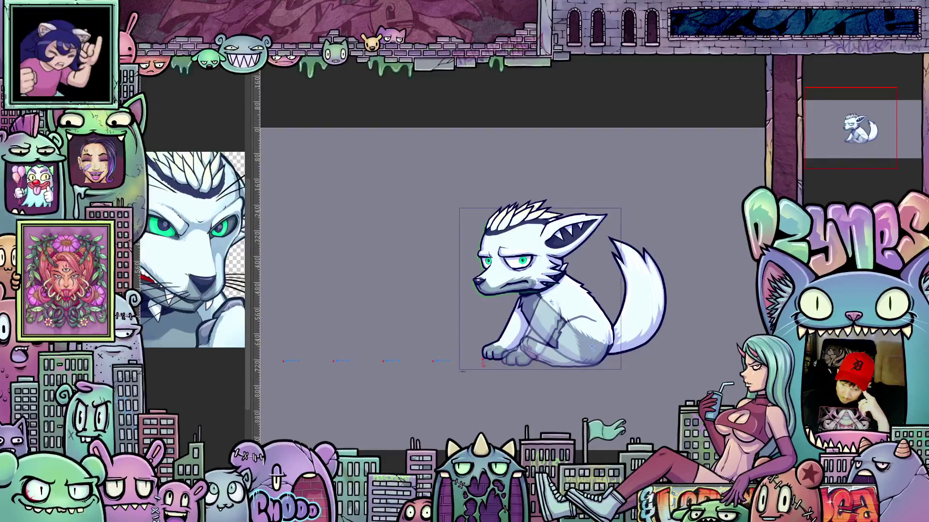
key(ctrl+z)
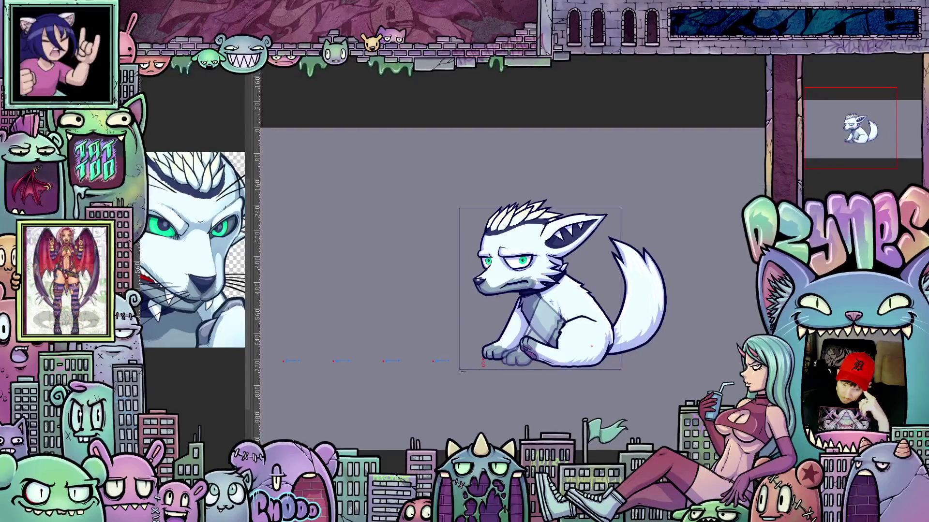
scroll(483, 361, up, 2)
scroll(558, 318, up, 3)
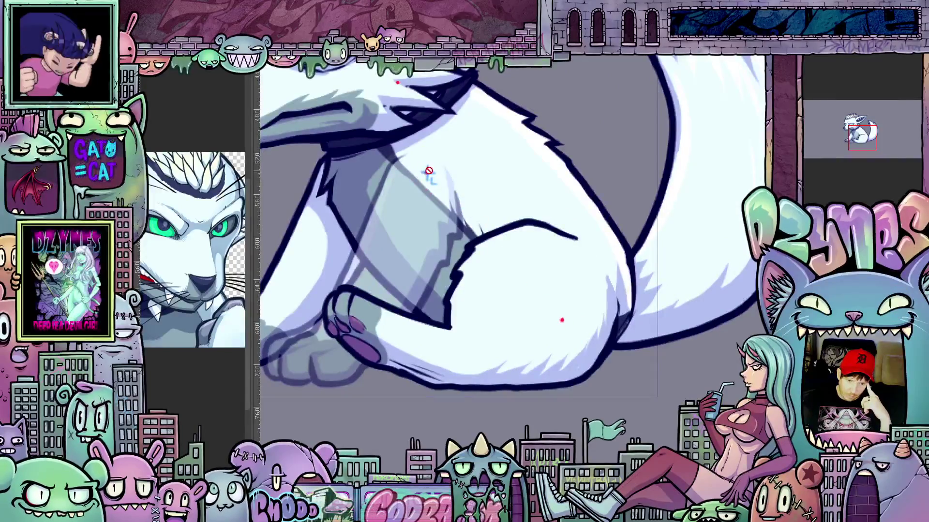
scroll(475, 271, down, 2)
scroll(473, 272, down, 2)
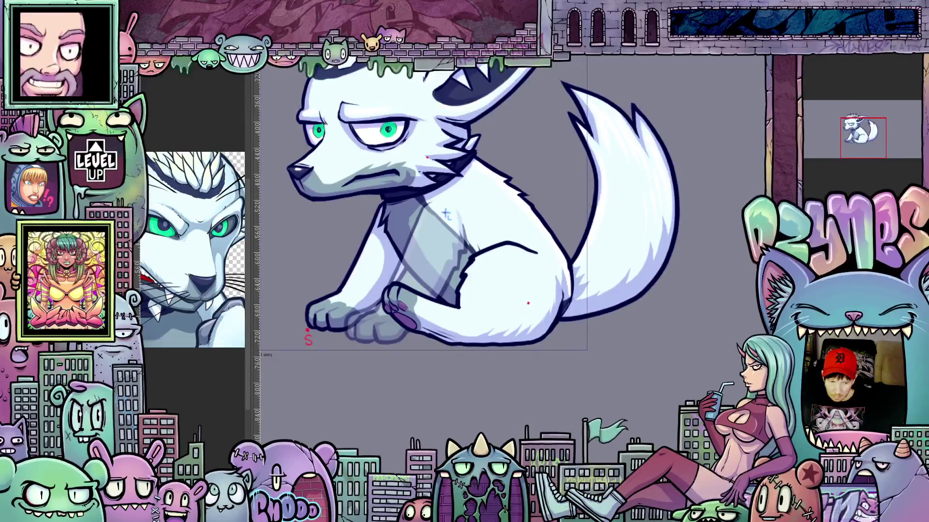
key(ctrl+z)
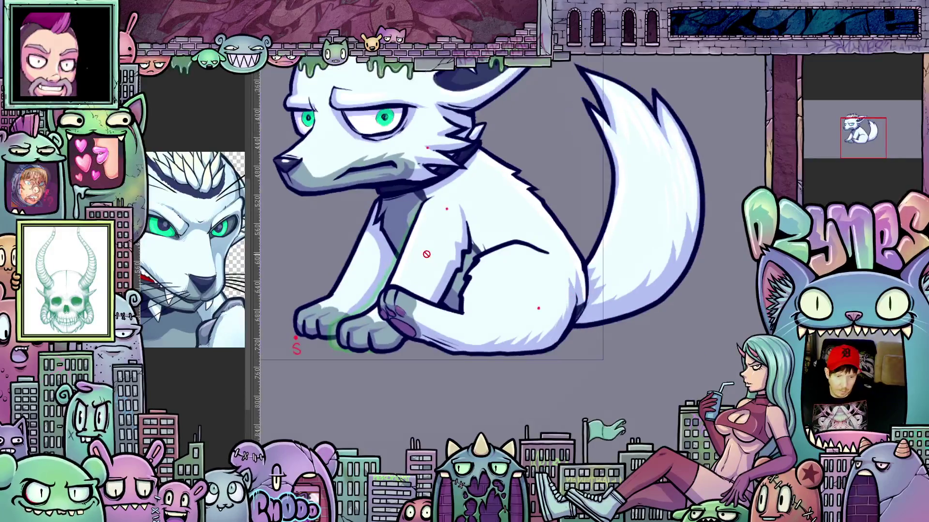
scroll(438, 260, down, 3)
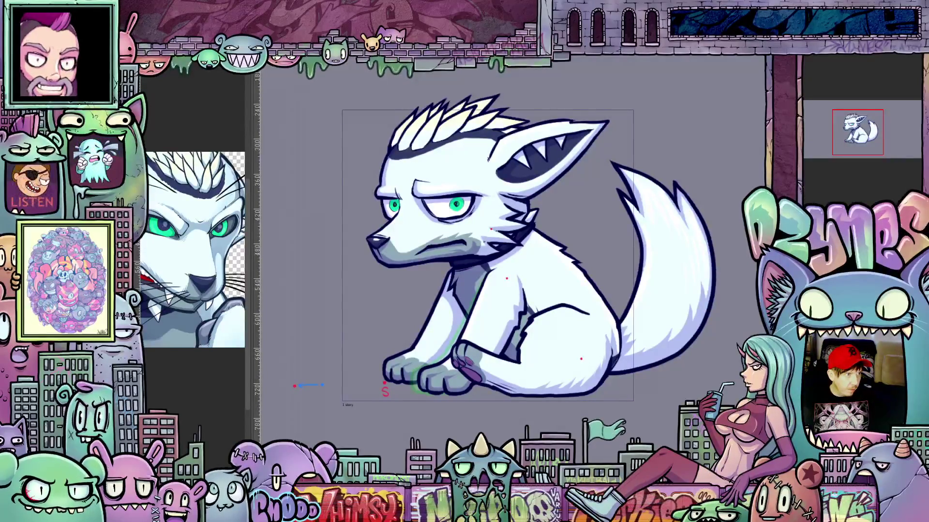
scroll(489, 247, up, 2)
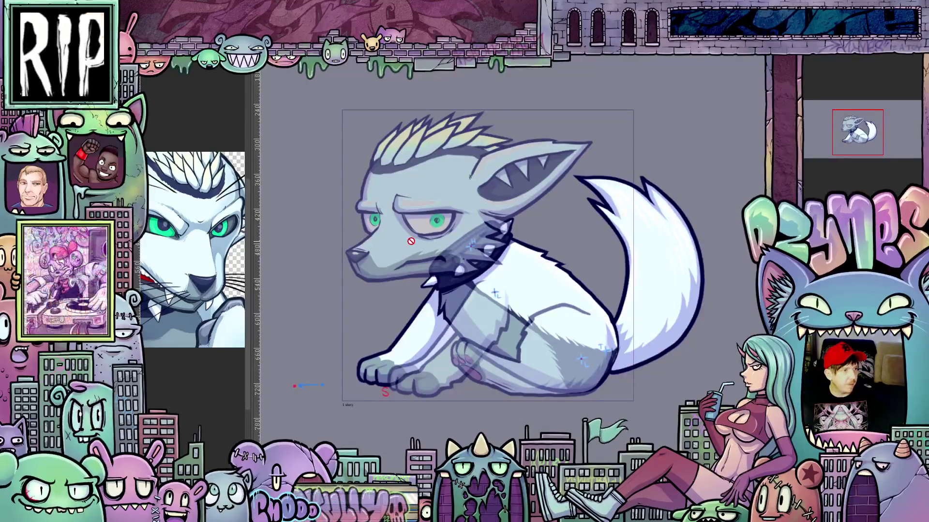
scroll(627, 352, down, 2)
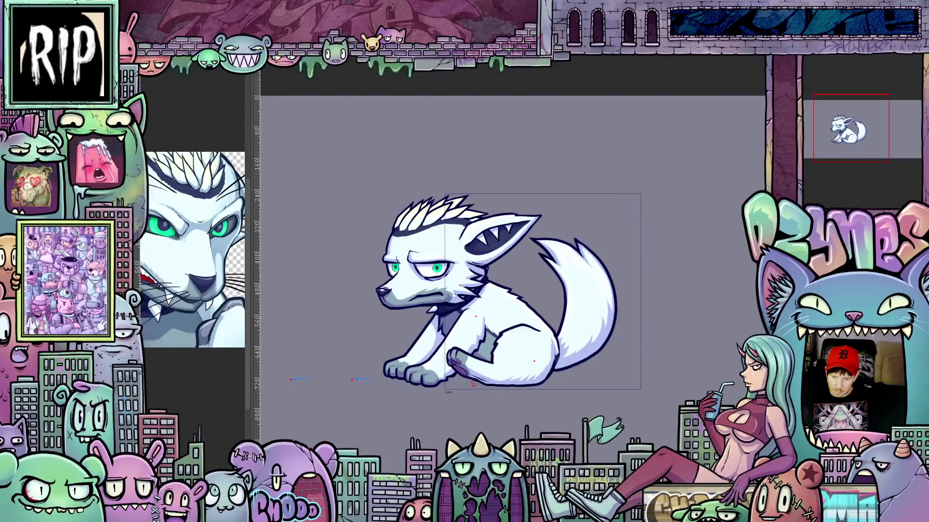
Switch frames on the Timeline so the grey spiked-collar onion-skin frame overlays the wolf
drag(435, 377, 472, 319)
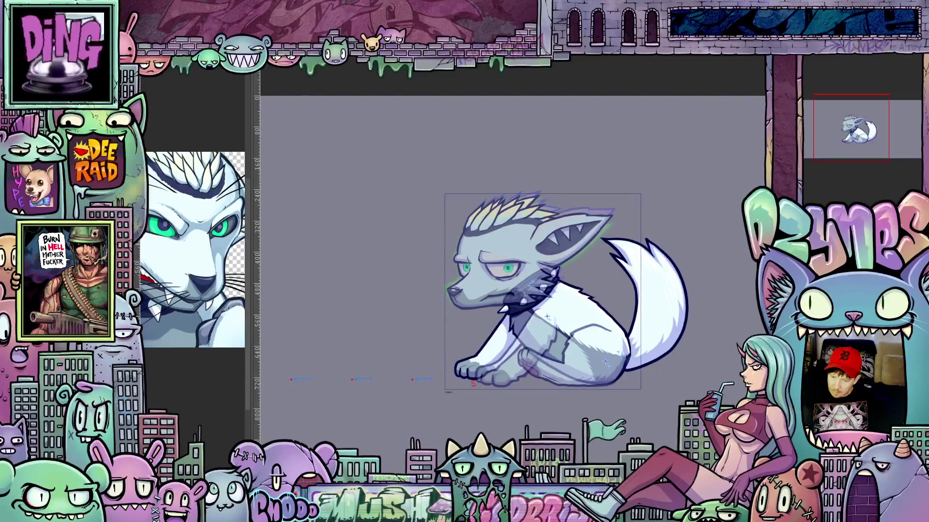
Undo three times to clear the grey shading from head, neck, leg and body, leaving white fur
key(ctrl+z)
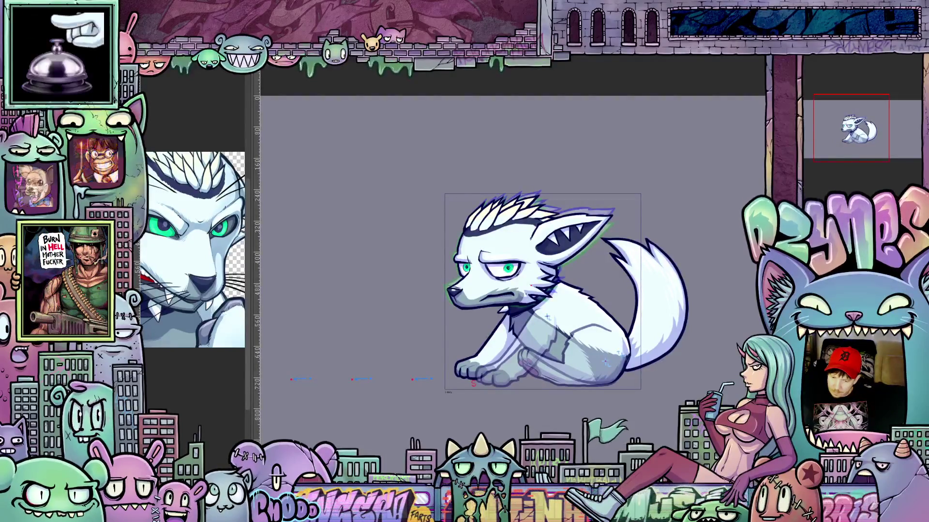
key(ctrl+z)
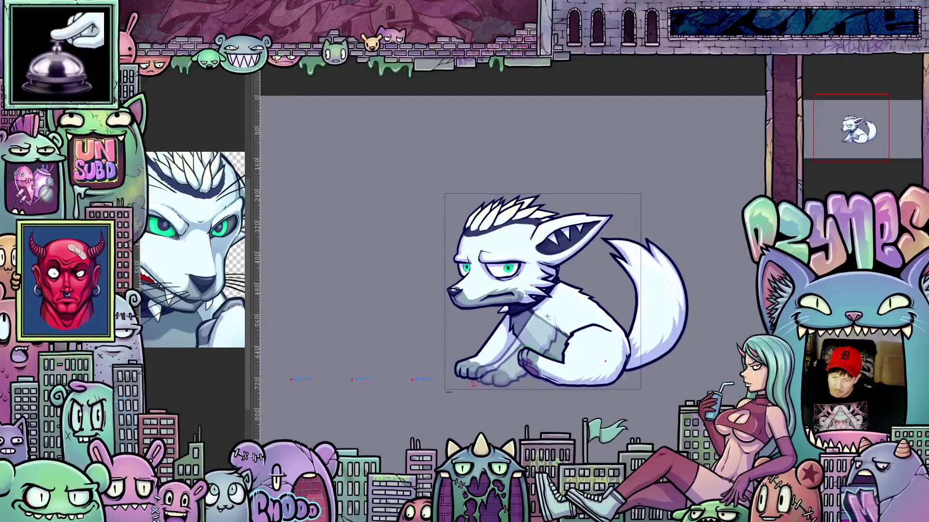
key(ctrl+z)
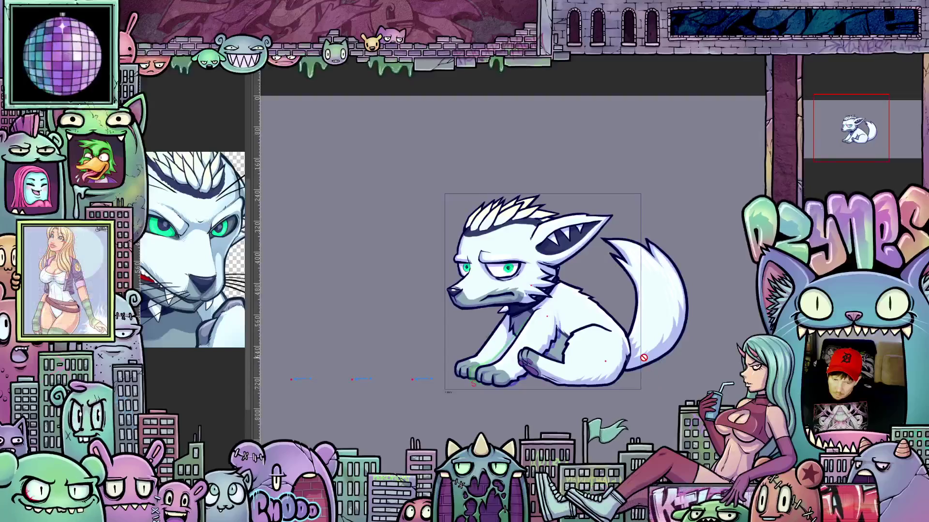
scroll(644, 357, up, 1)
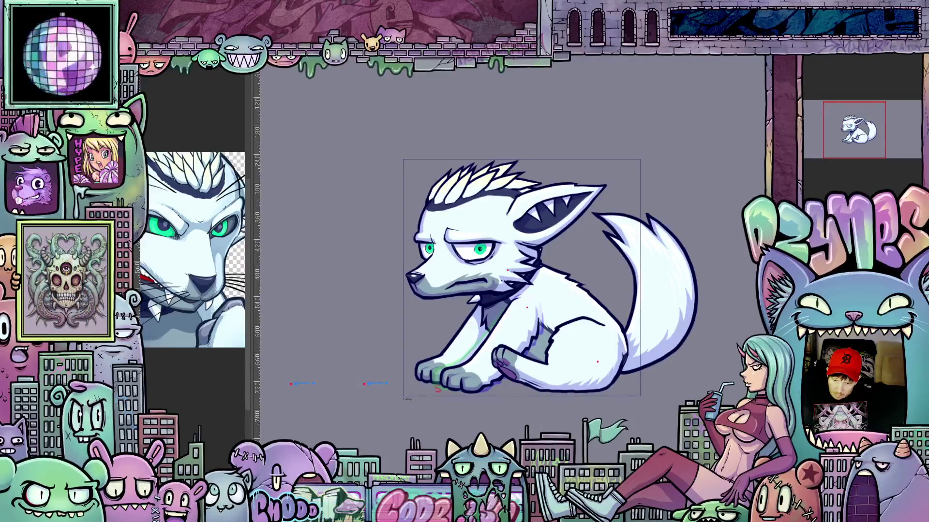
scroll(663, 393, up, 1)
scroll(663, 395, up, 1)
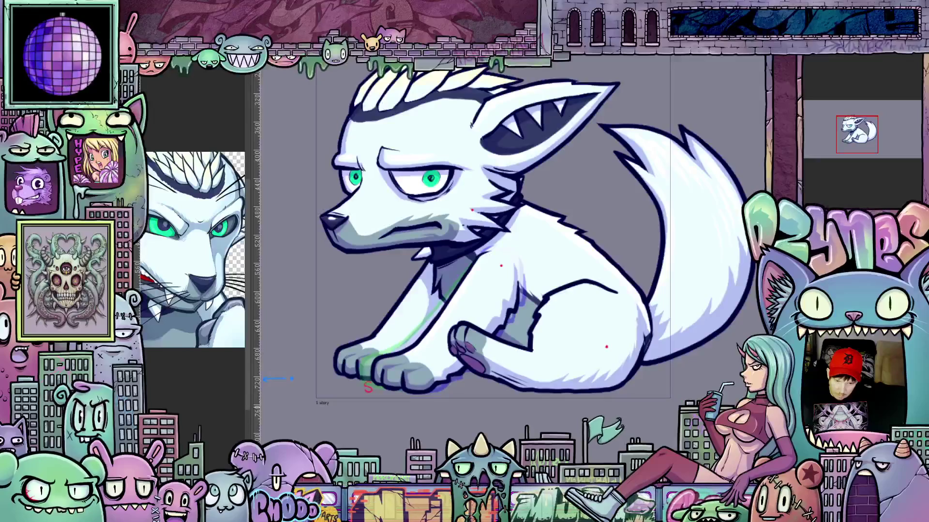
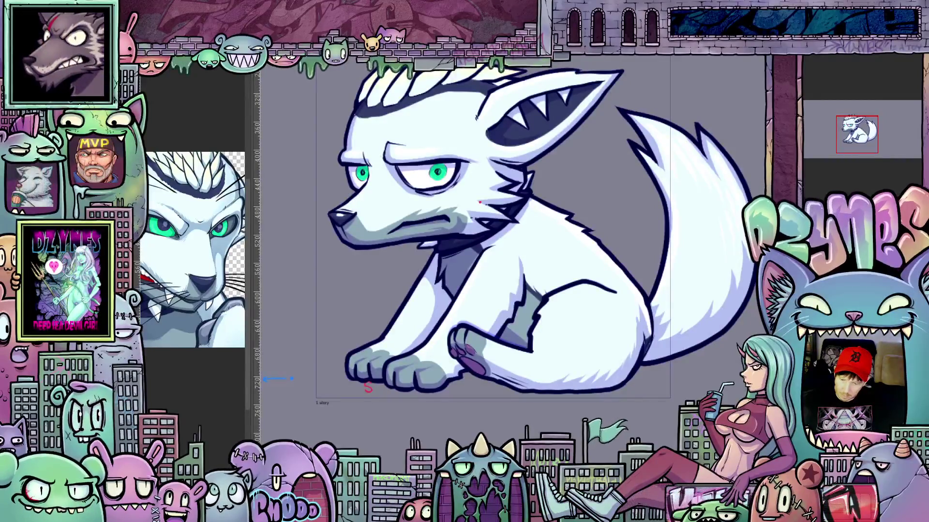
Step forward through the wolf animation frames, reviewing each pose with onion-skin ghosting
key(ctrl+z)
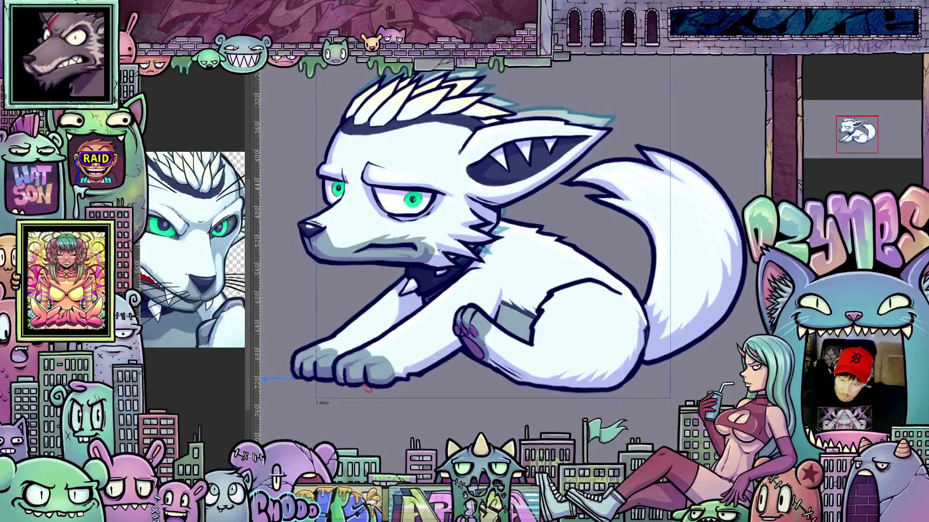
key(ctrl+shift+z)
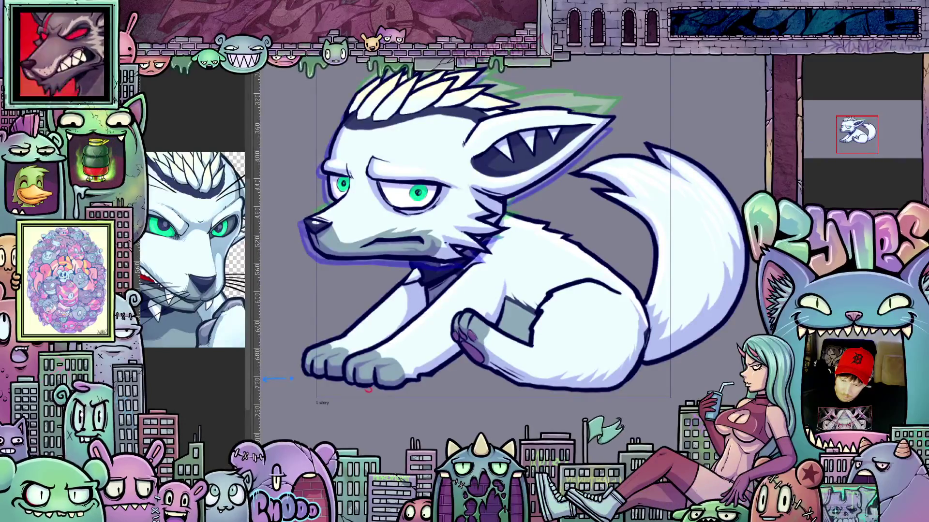
key(Right)
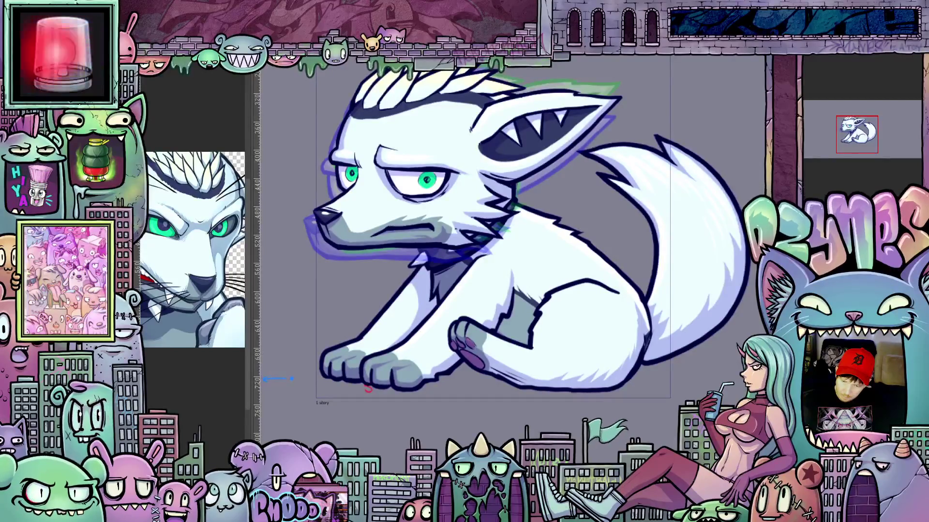
key(Right)
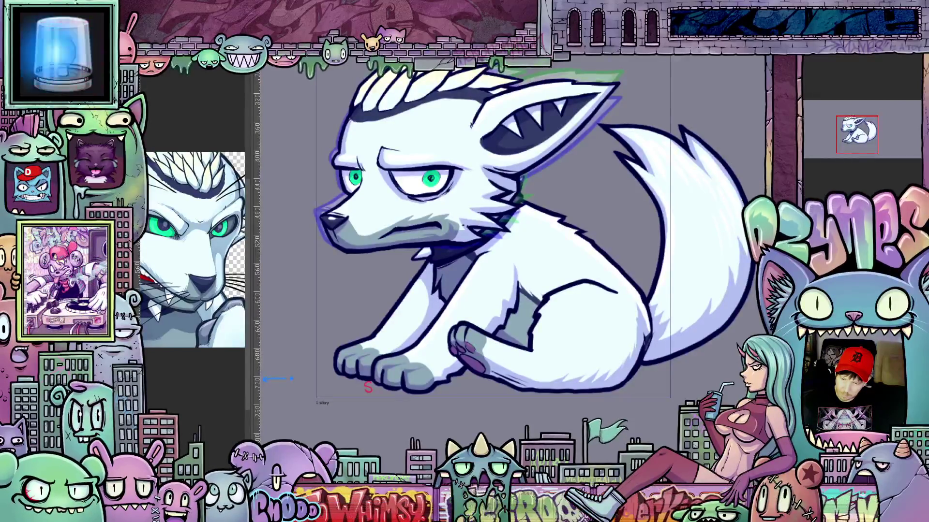
key(Right)
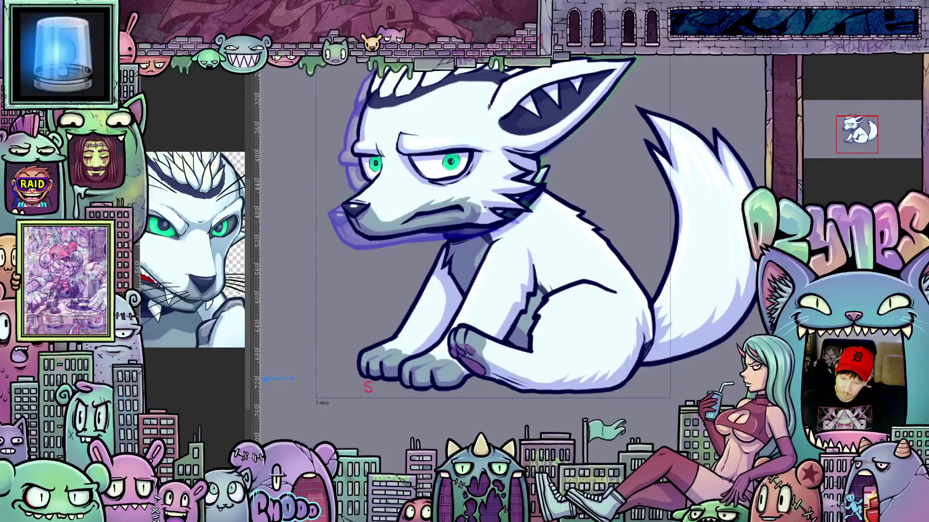
key(Right)
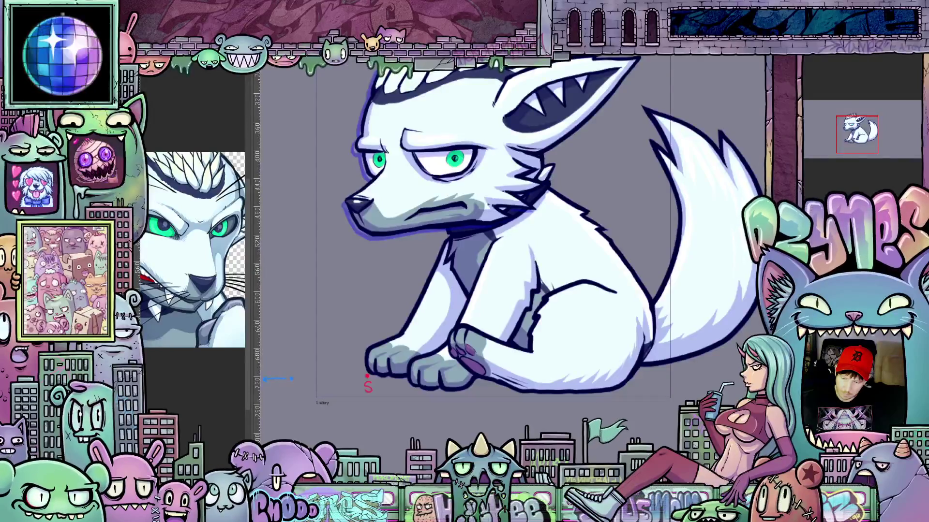
key(Right)
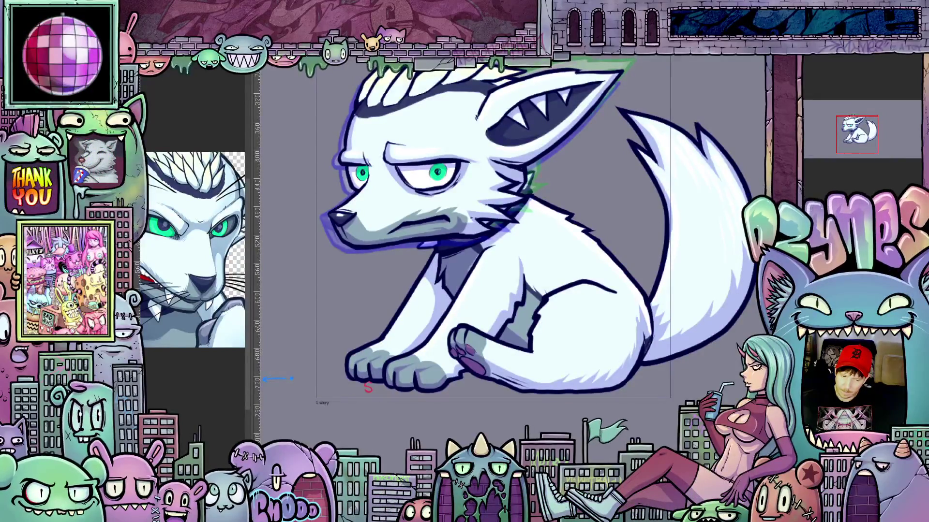
scroll(659, 312, up, 2)
scroll(658, 312, down, 4)
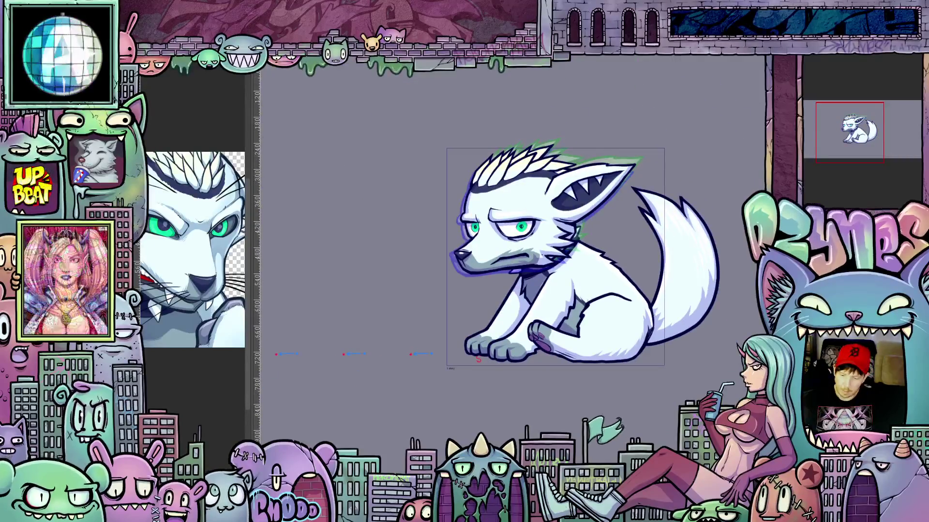
Turn off onion-skin ghosting and play back the wolf animation
key(ctrl+z)
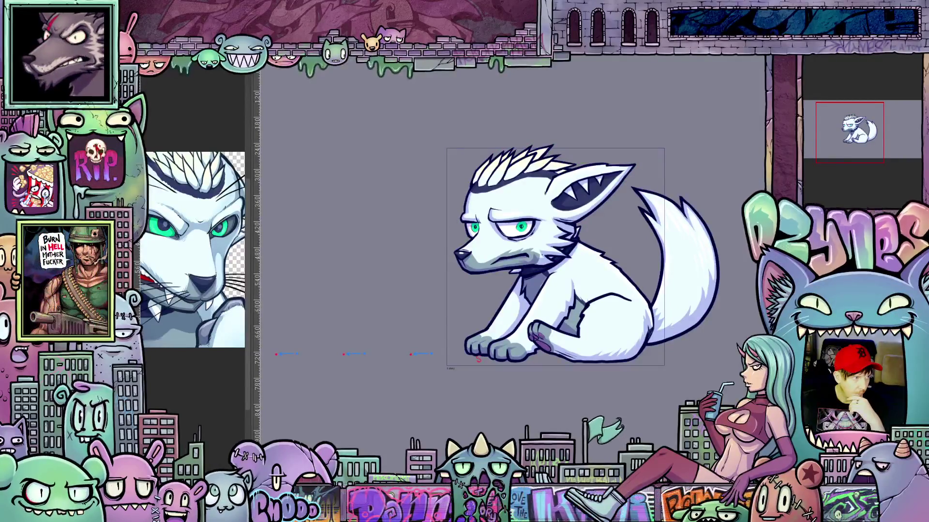
key(space)
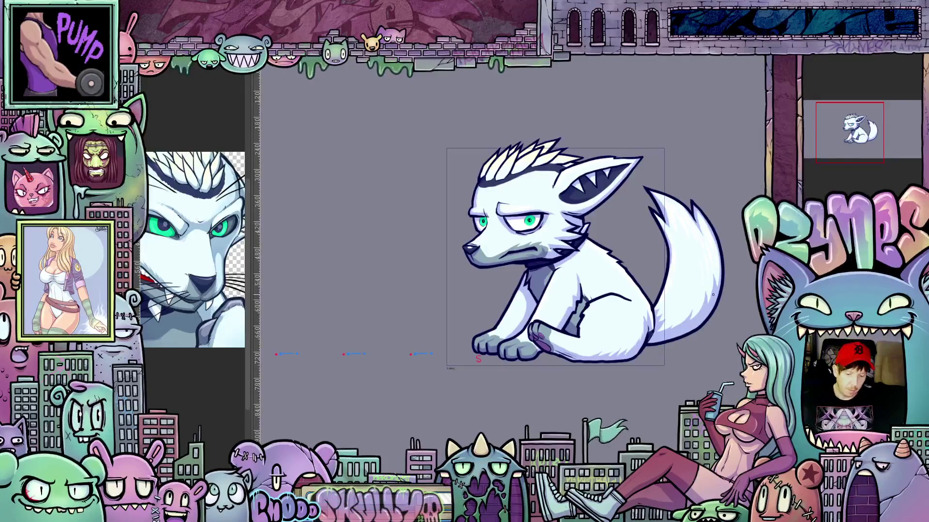
scroll(670, 180, up, 2)
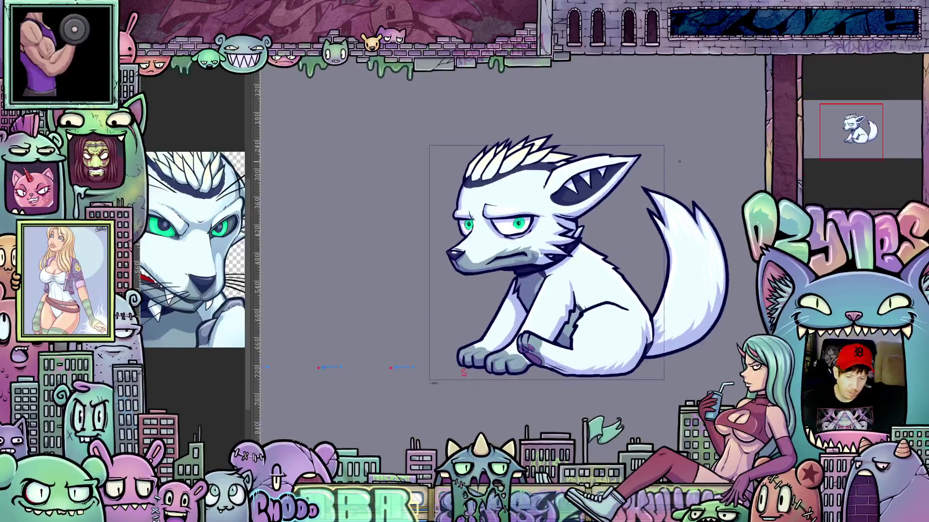
scroll(658, 303, down, 3)
Pan the canvas left to recentre the wolf in the view
drag(571, 244, 482, 243)
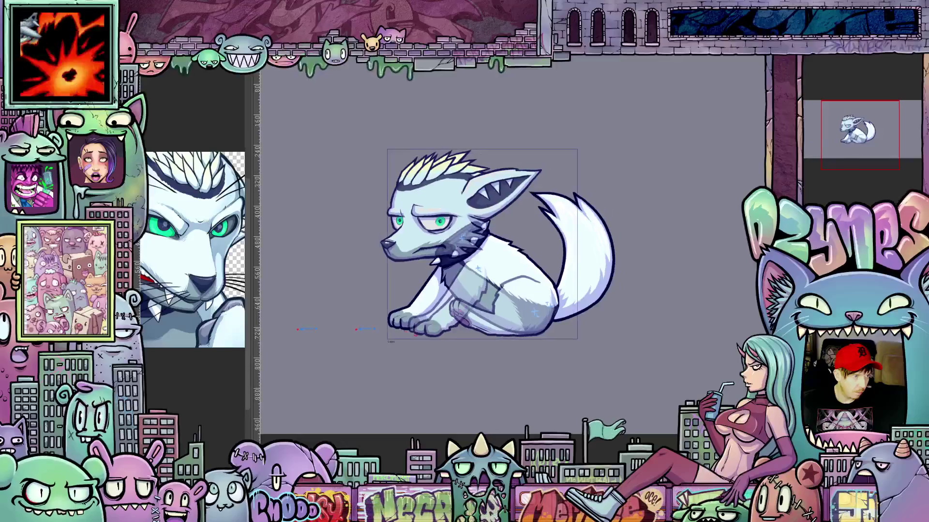
Enlarge and shift the wolf within the frame, then advance to the next frame
drag(482, 243, 439, 243)
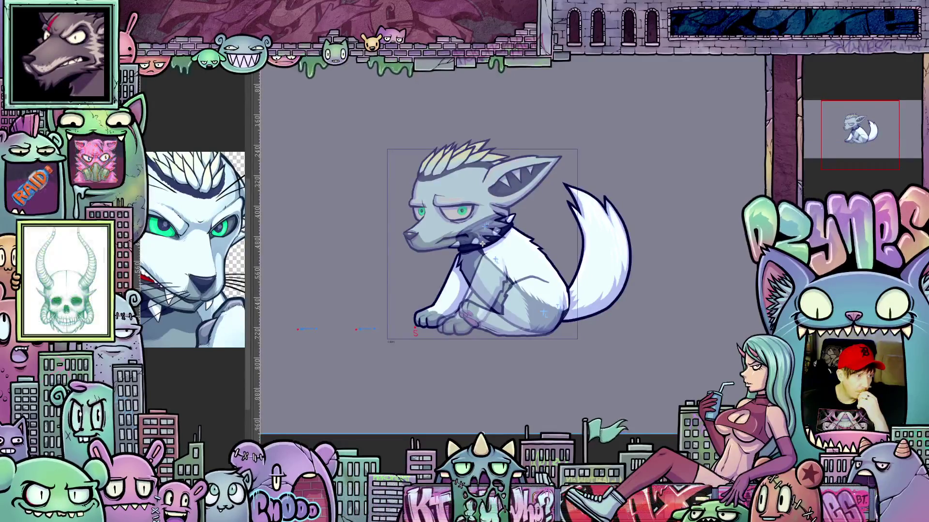
key(Right)
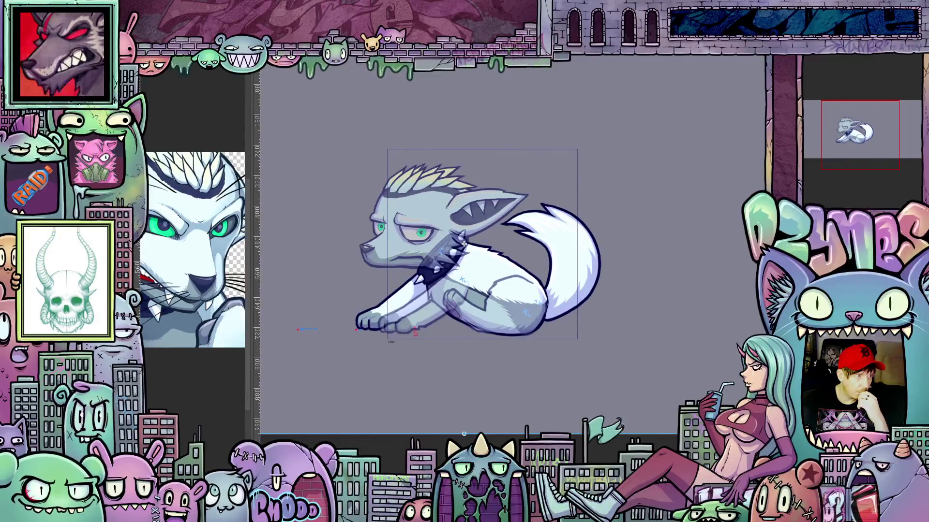
Step forward through the frames to review the wolf drifting left out of the canvas frame
key(Right)
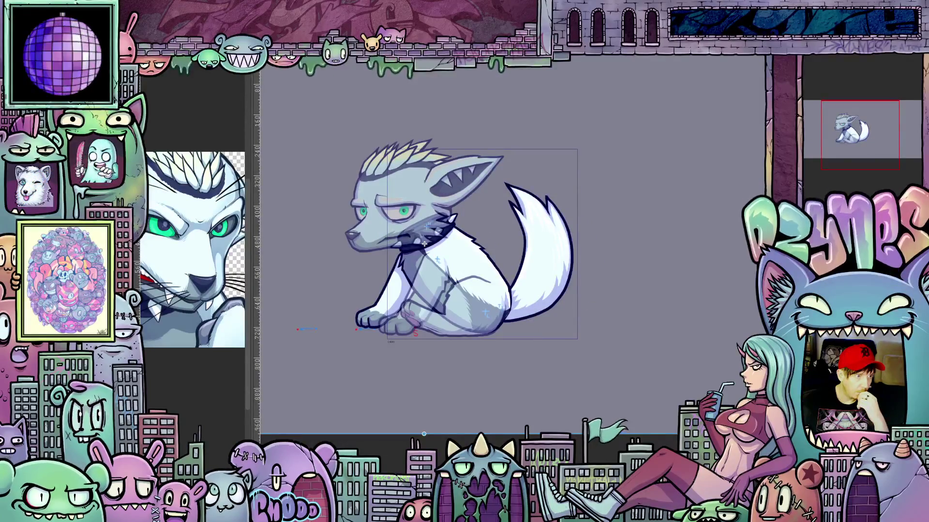
key(Right)
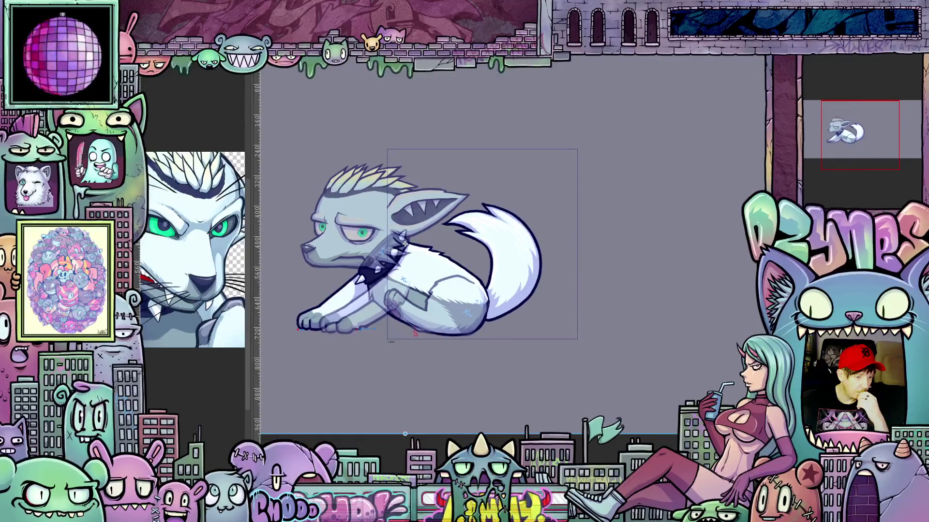
key(Right)
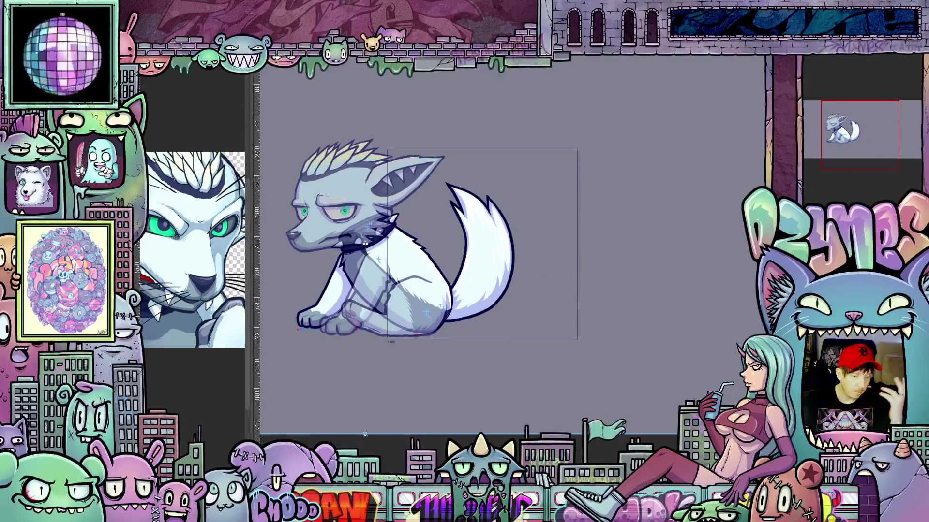
key(Right)
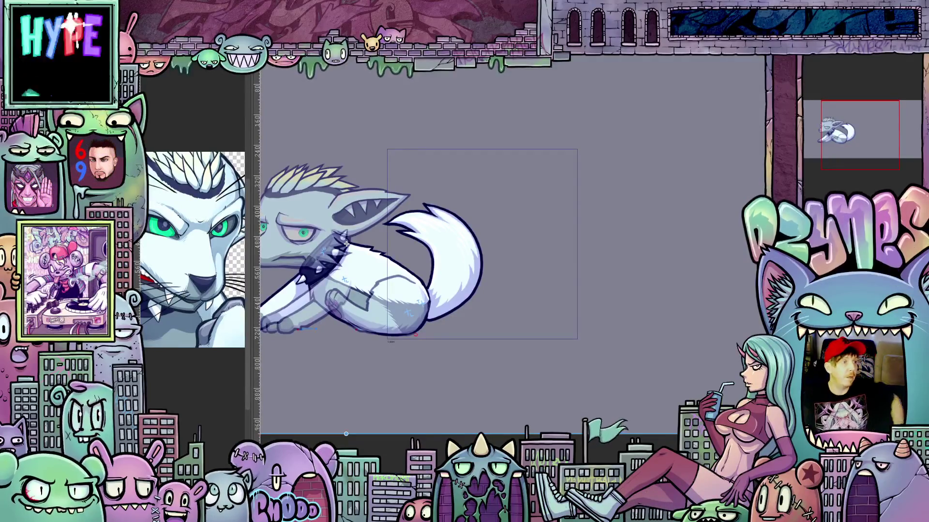
key(period)
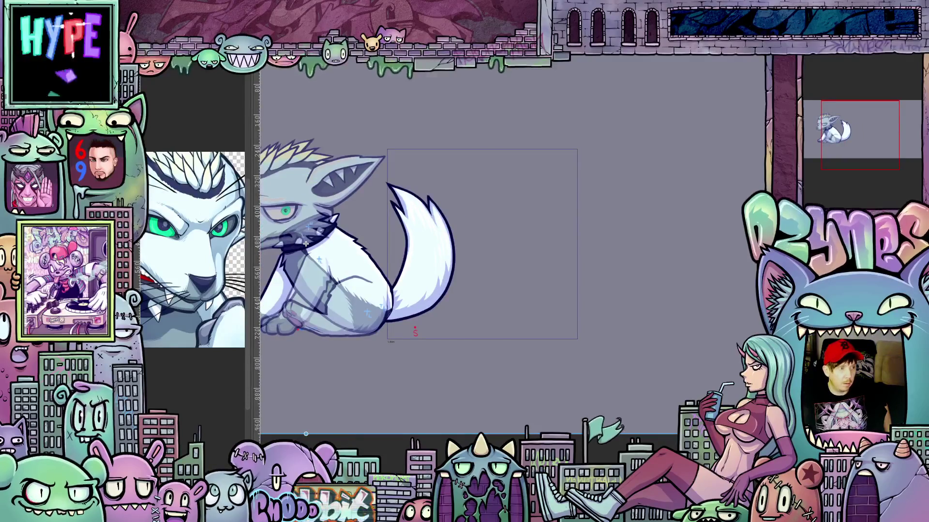
key(period)
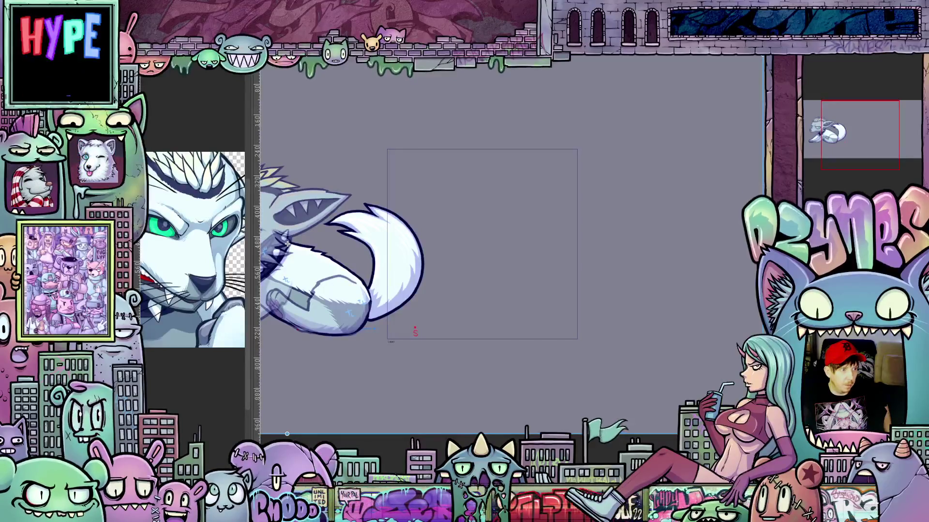
key(period)
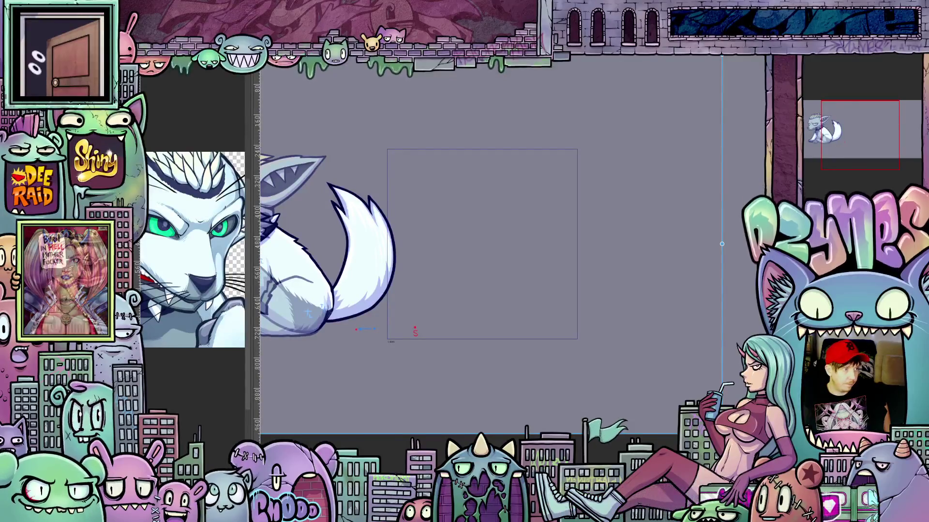
Move the wolf back inside the canvas frame, nudge it slightly left, and commit the position
drag(246, 244, 482, 243)
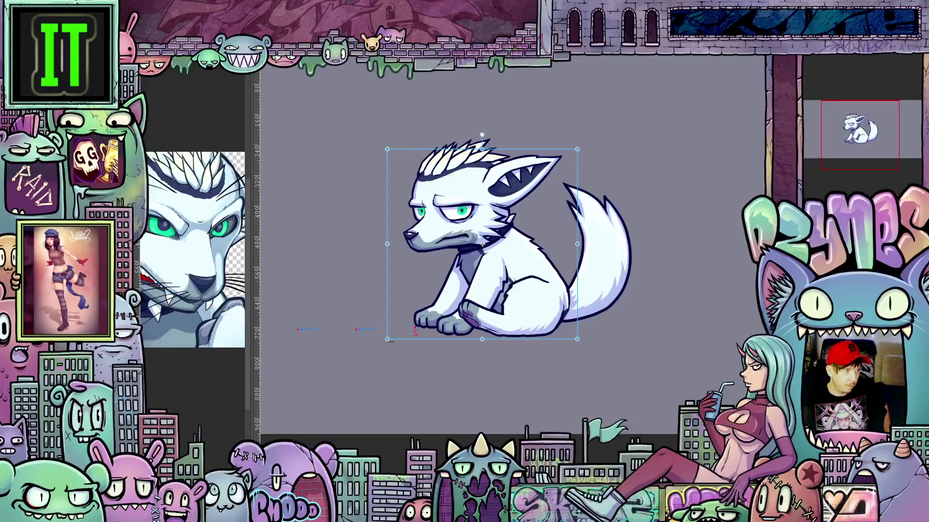
key(Left)
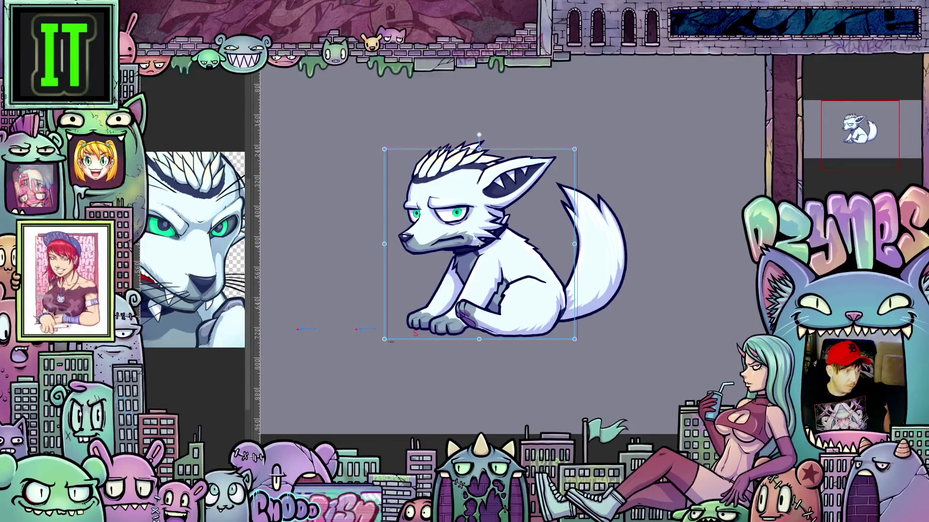
key(Left)
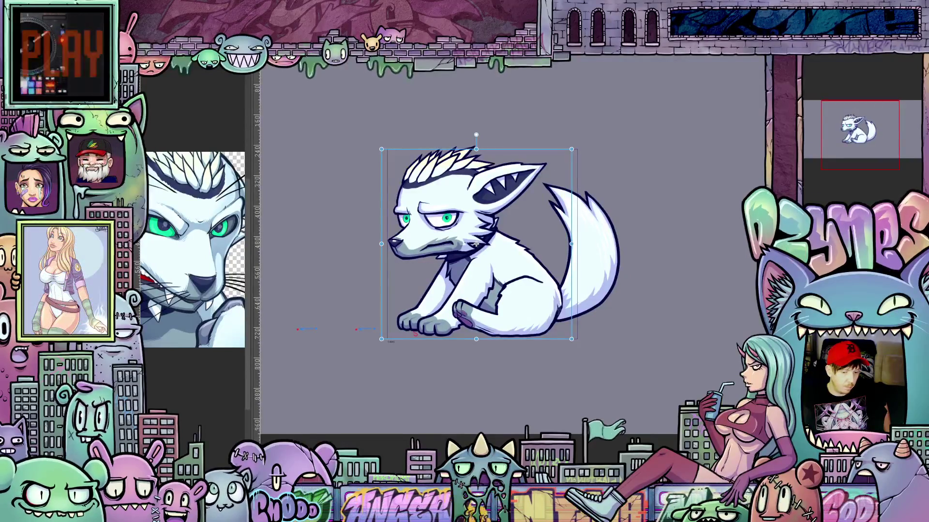
mouse_move(476, 243)
mouse_down()
mouse_move(382, 244)
mouse_move(483, 244)
mouse_up()
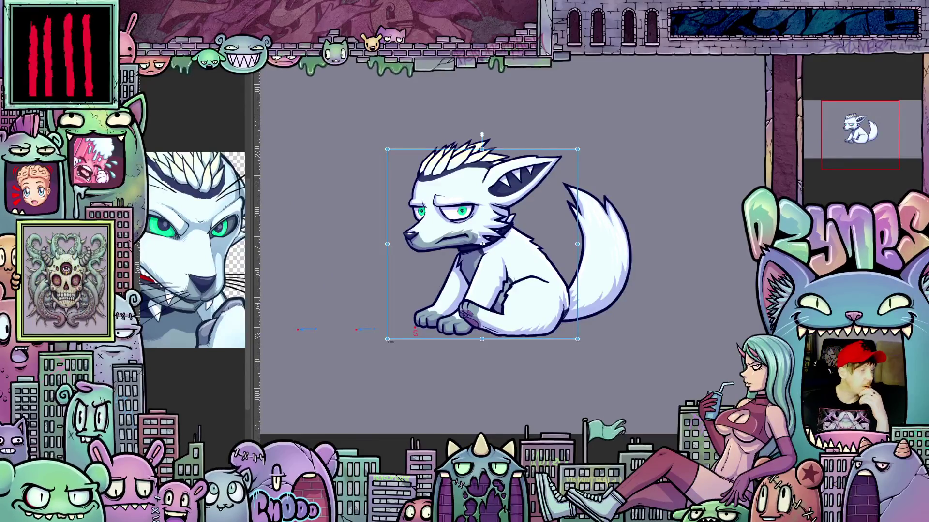
key(Return)
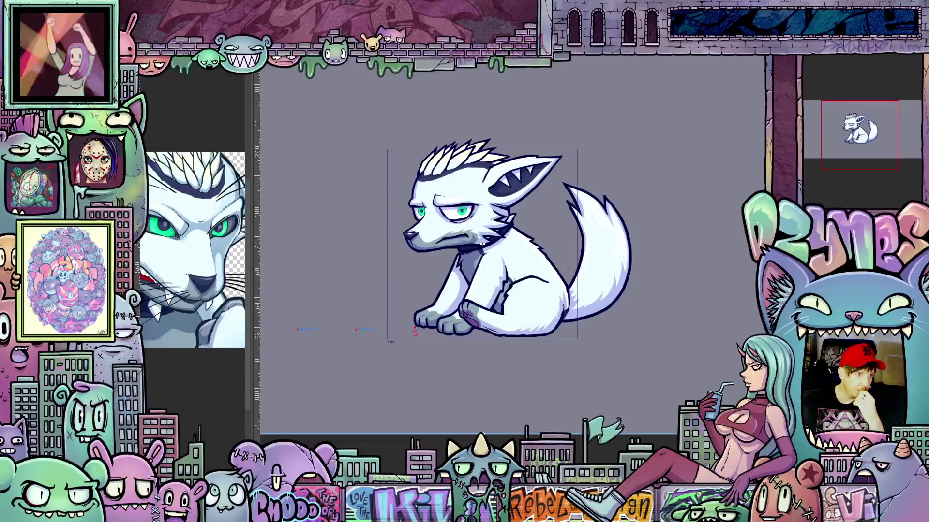
Undo the last change so the wolf returns mostly outside the frame on the left
key(ctrl+z)
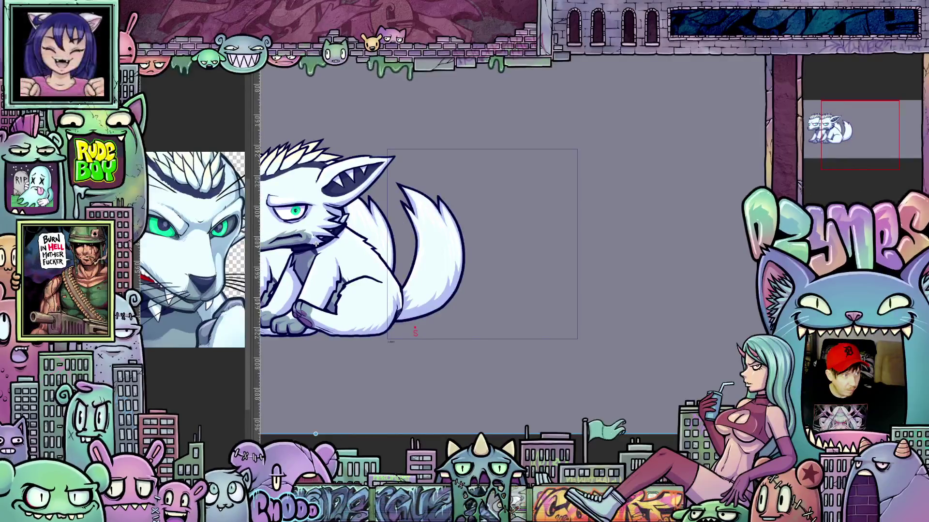
Pan the canvas until the whole sitting wolf is visible beside the empty frame box
drag(315, 243, 325, 242)
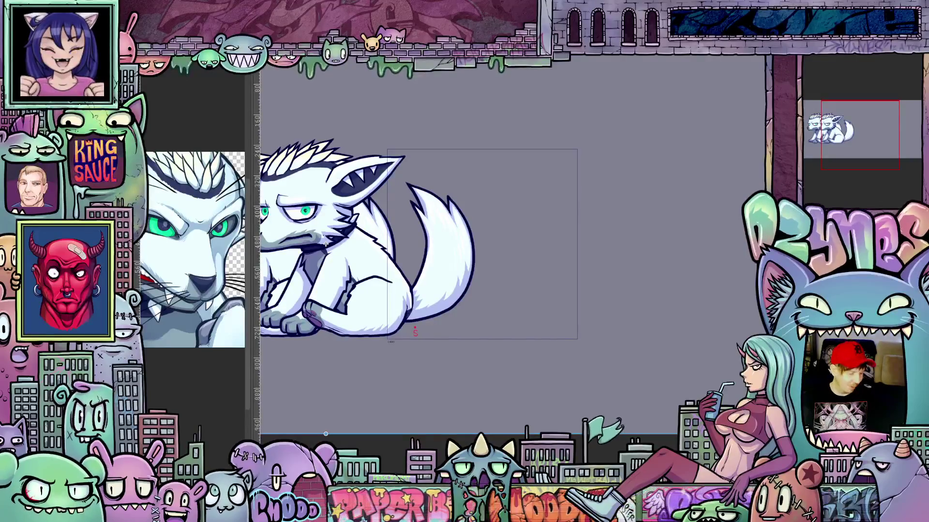
drag(326, 243, 722, 244)
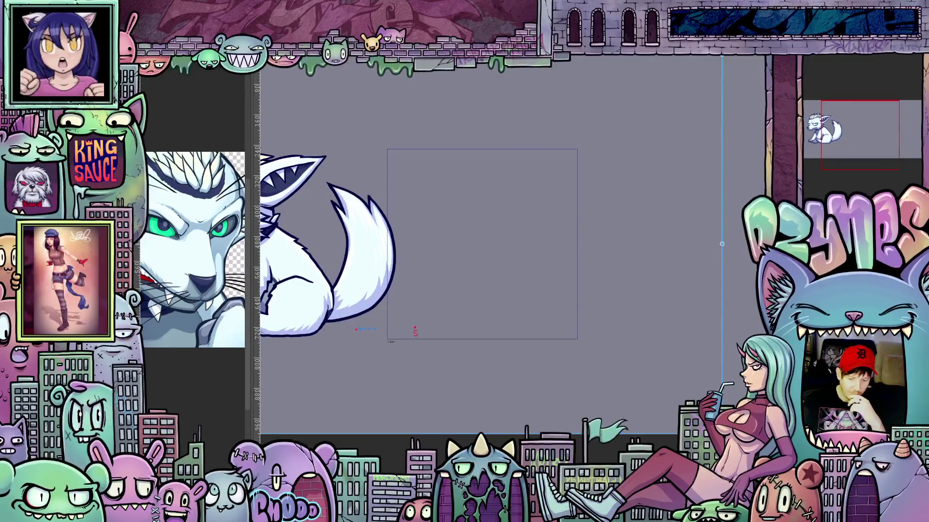
drag(722, 244, 394, 244)
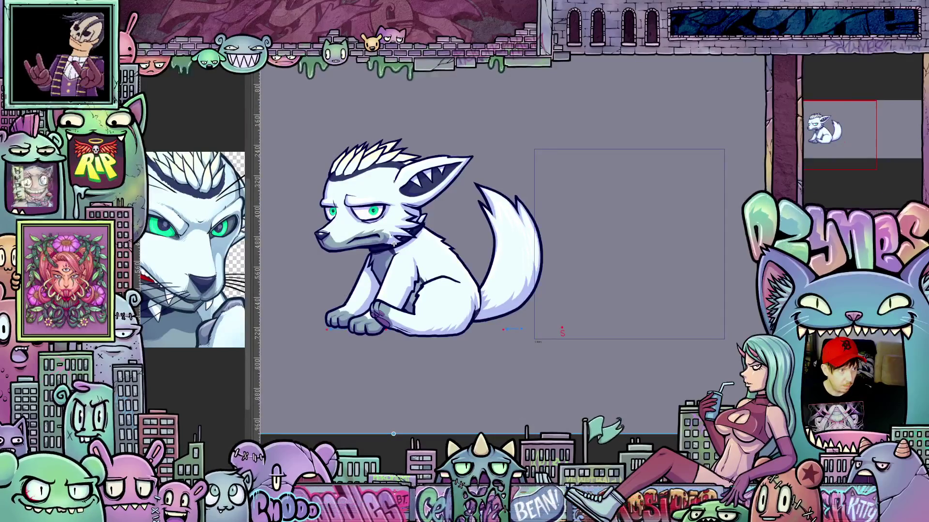
key(ctrl+z)
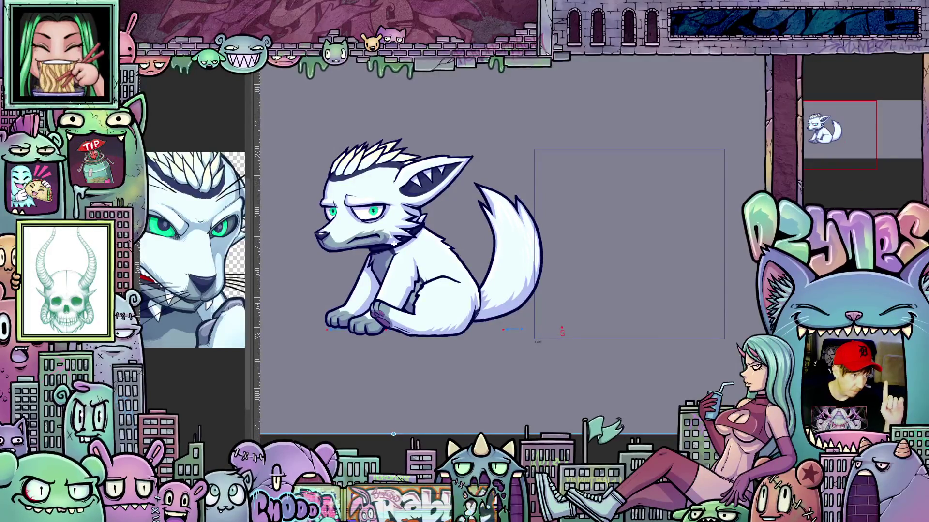
Move the wolf drawing into the framed box and fine-tune its horizontal position
drag(394, 244, 628, 244)
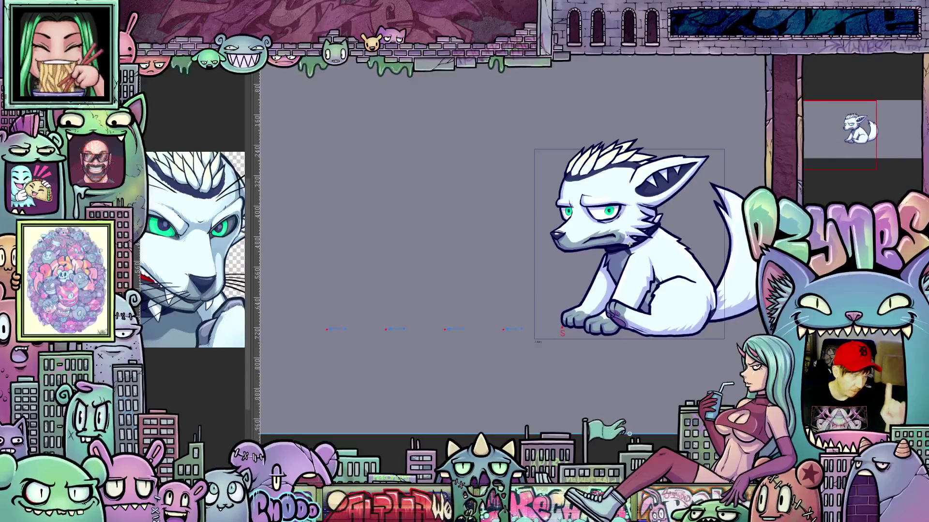
drag(630, 244, 623, 244)
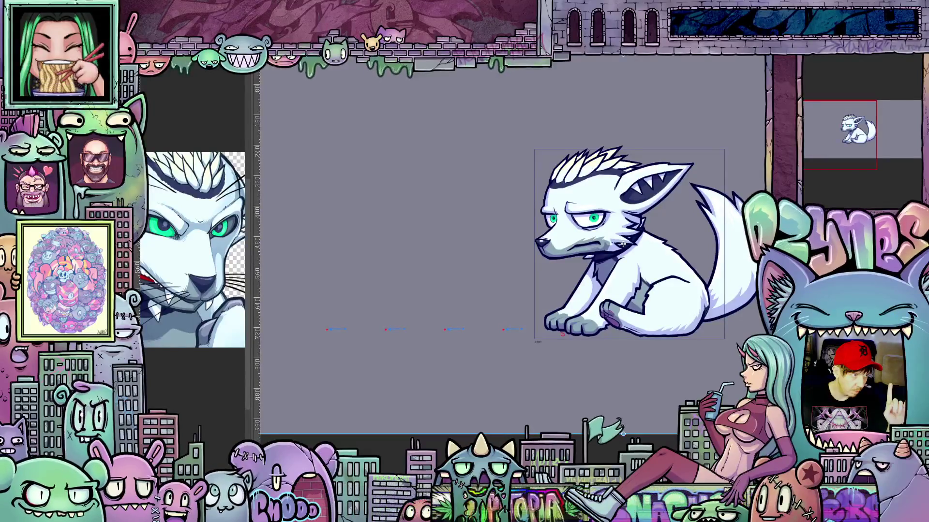
drag(623, 244, 630, 244)
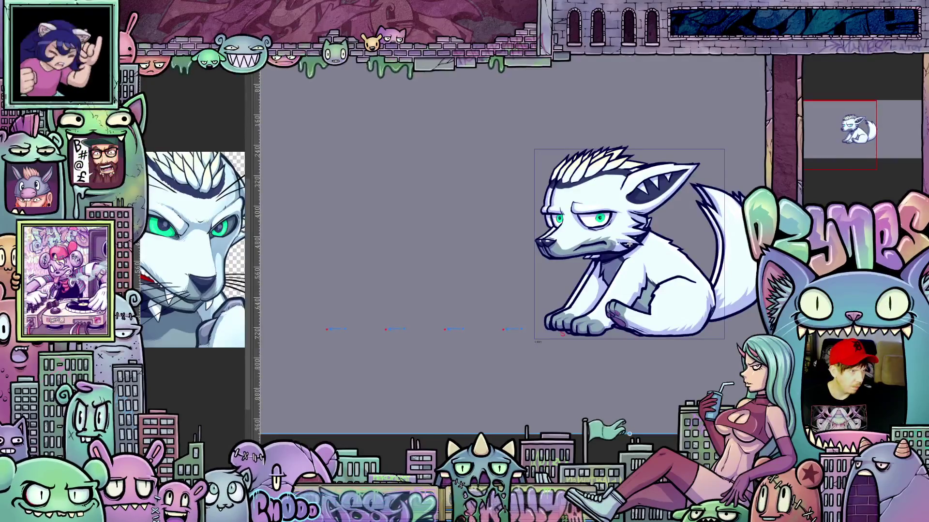
Step through the following frames to check the repositioned wolf
key(Right)
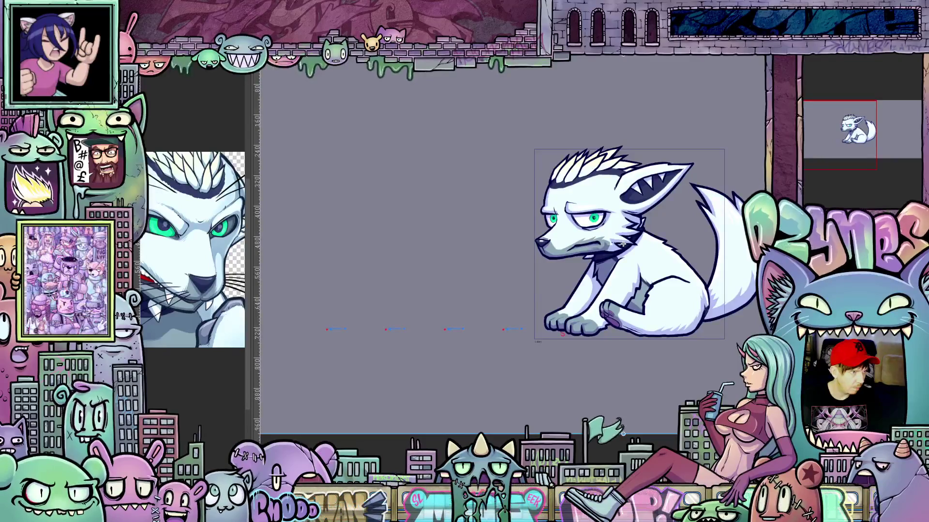
key(Right)
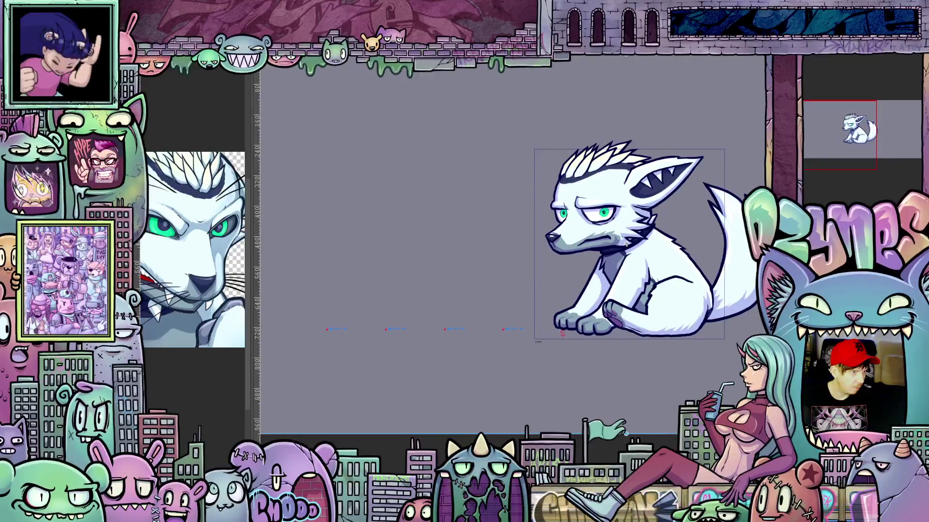
key(Right)
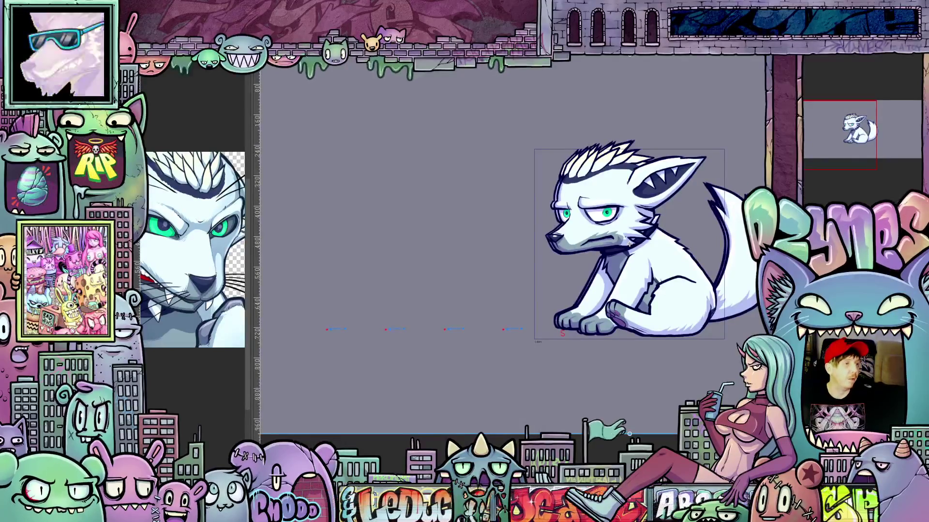
key(ctrl+z)
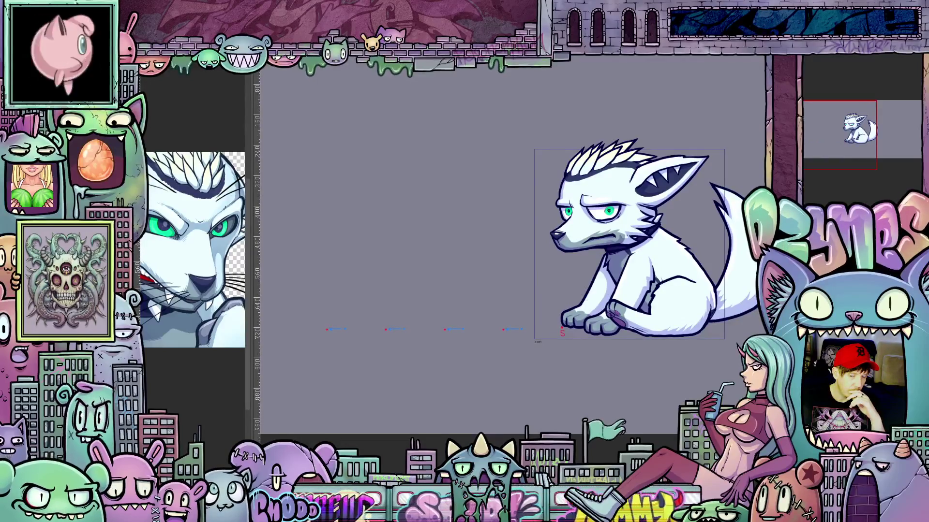
Step back and forth through frames so a second sitting wolf appears and shifts left of the framed one
key(ctrl+z)
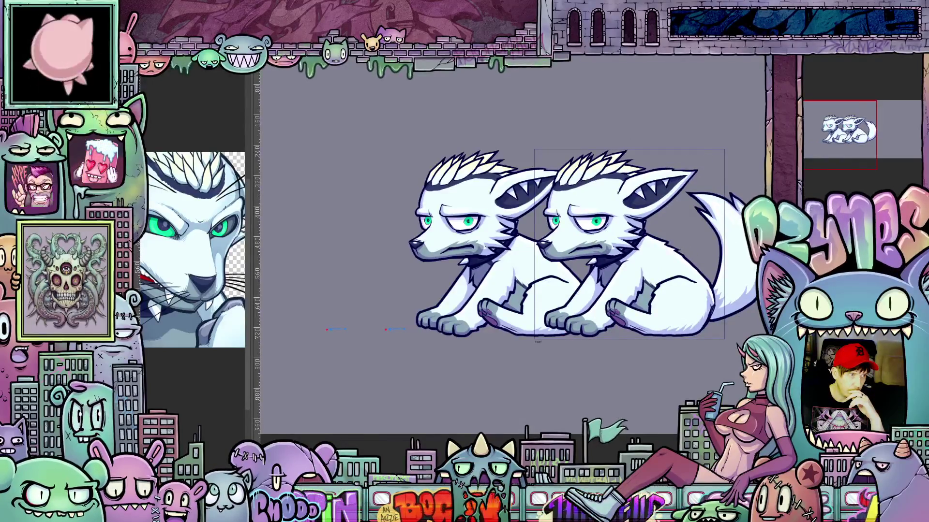
key(ctrl+z)
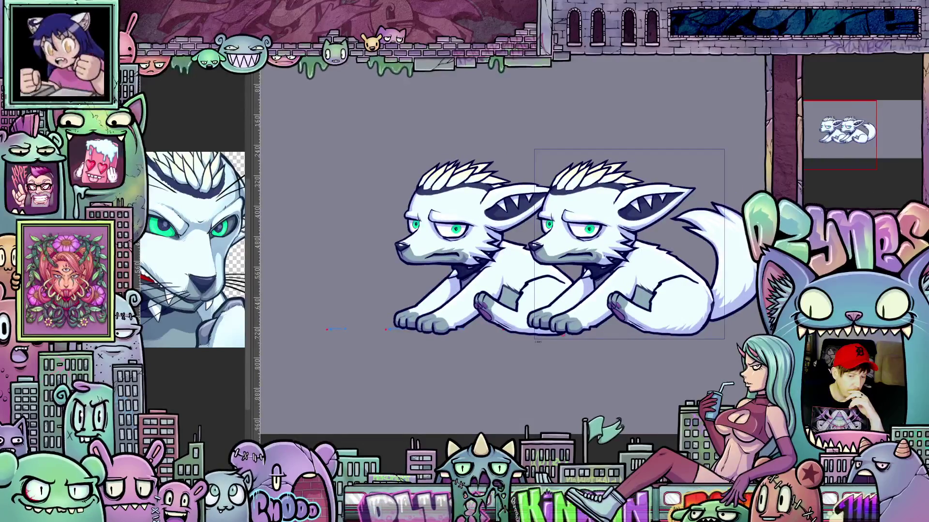
key(ctrl+z)
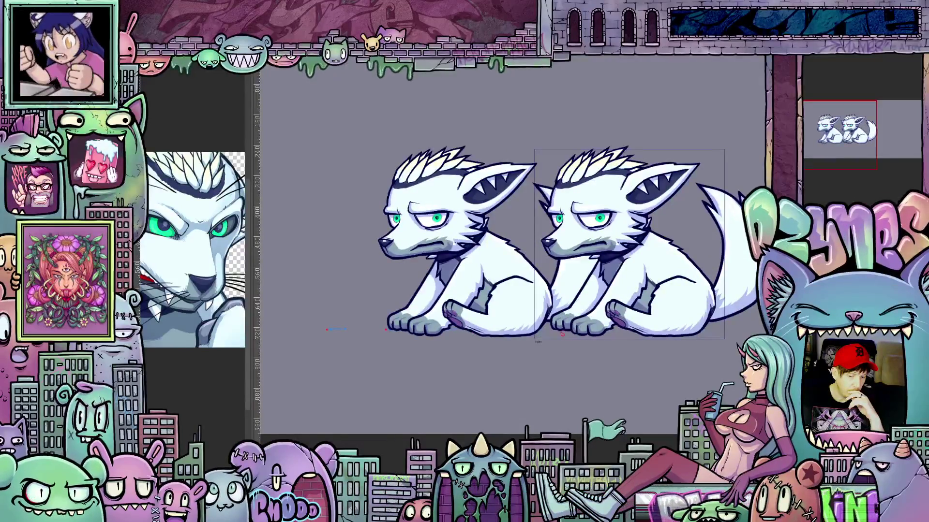
key(ctrl+z)
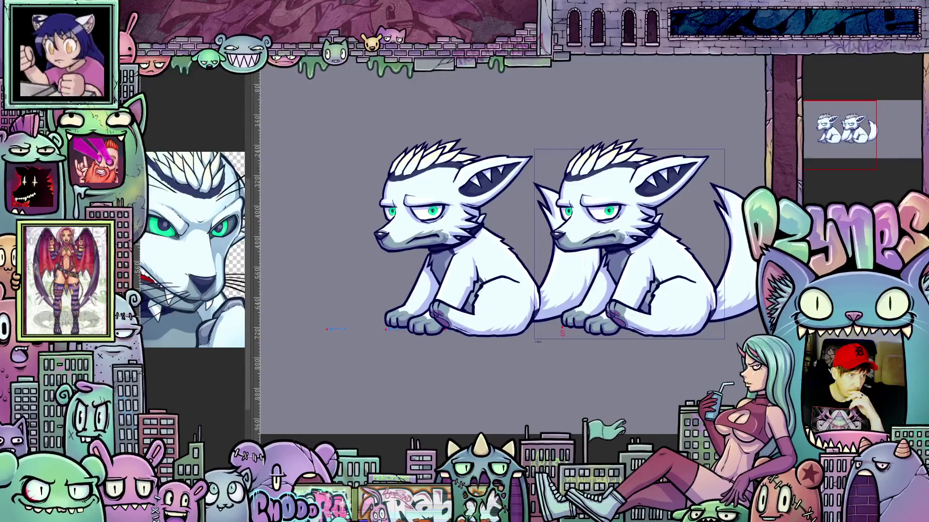
key(ctrl+z)
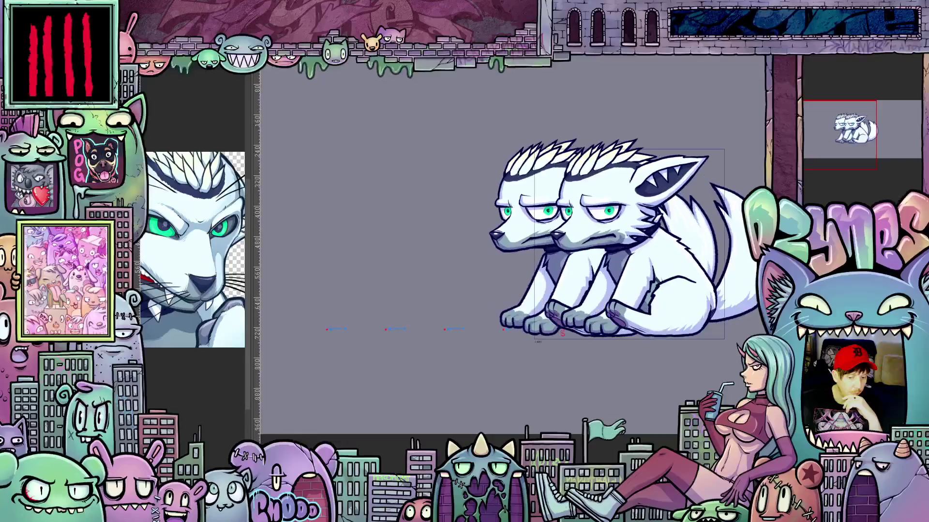
key(ctrl+z)
key(ctrl+z)
key(ctrl+z)
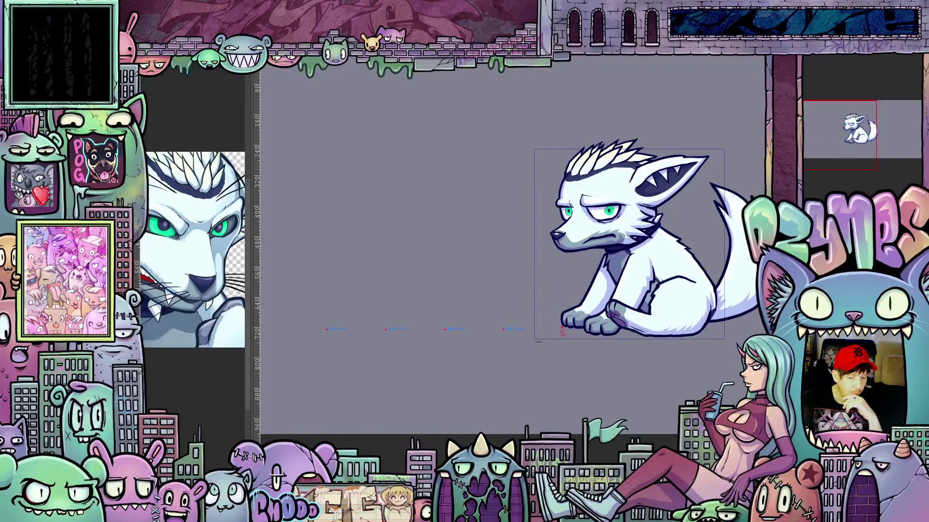
key(ctrl+shift+z)
key(ctrl+shift+z)
key(ctrl+shift+z)
key(ctrl+shift+z)
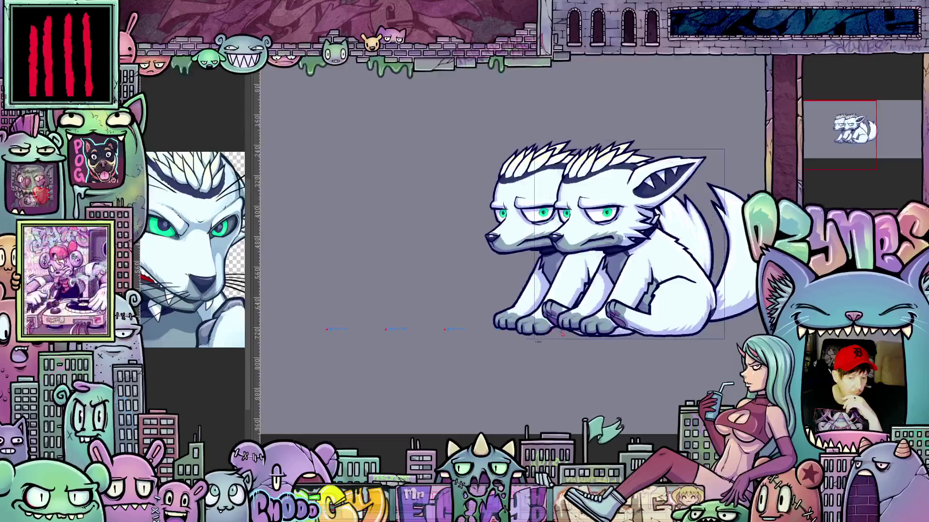
key(ctrl+shift+z)
key(ctrl+shift+z)
key(ctrl+shift+z)
key(ctrl+shift+z)
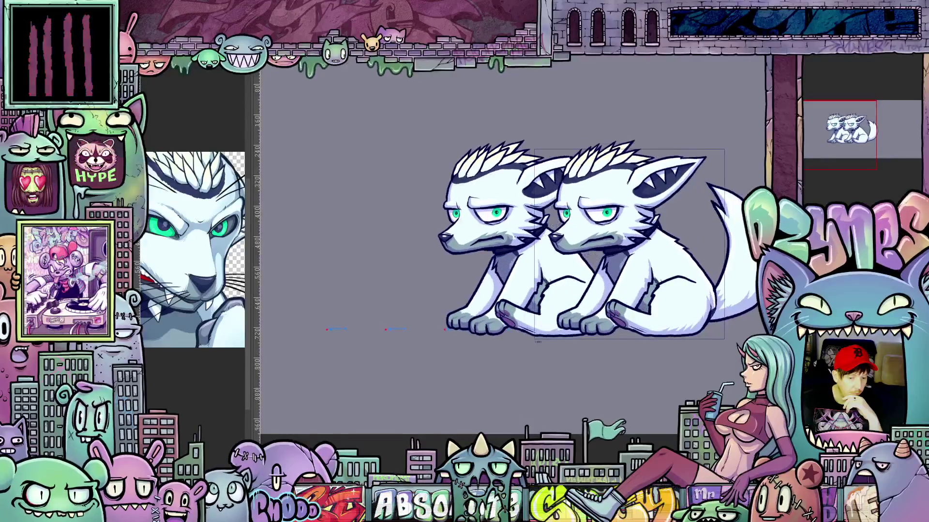
key(ctrl+shift+z)
key(ctrl+shift+z)
key(ctrl+shift+z)
key(ctrl+shift+z)
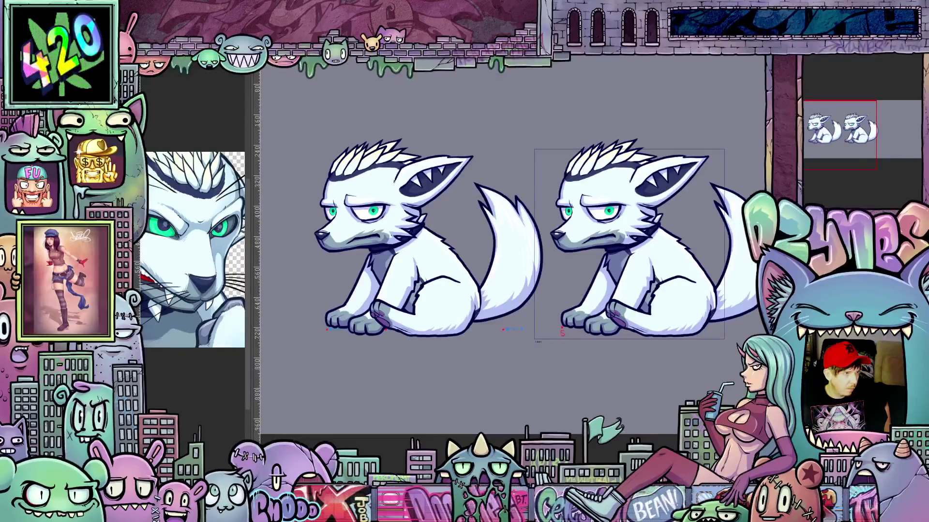
Delete the wolf inside the frame box and undo the pasted duplicates, leaving one sitting wolf
key(Delete)
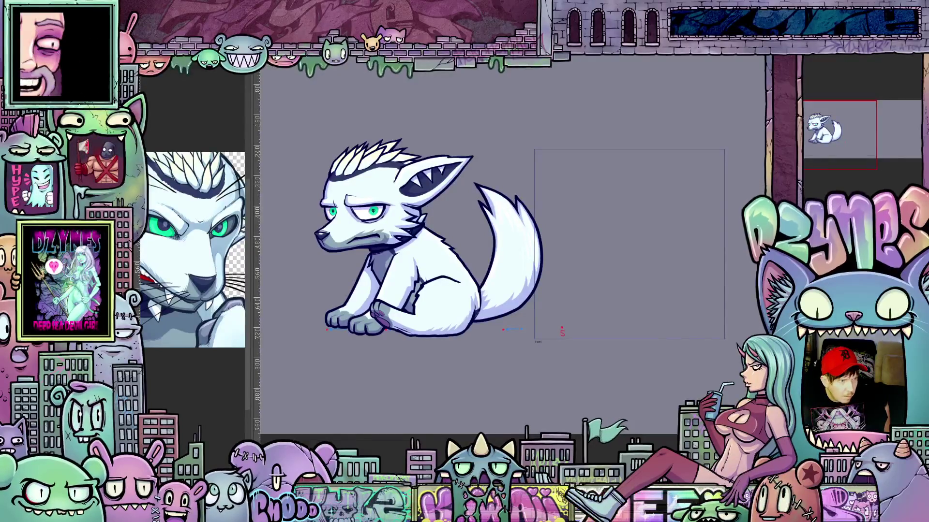
key(ctrl+v)
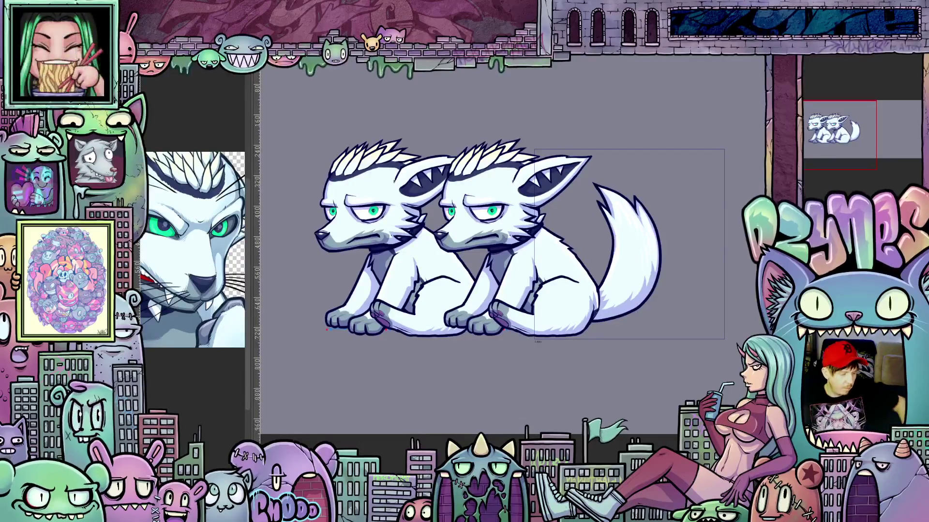
key(ctrl+z)
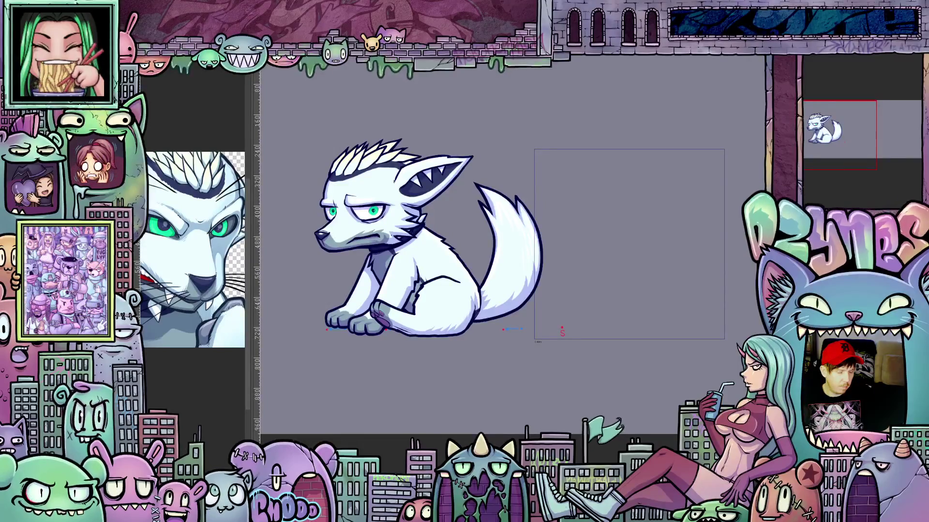
key(ctrl+v)
key(ctrl+z)
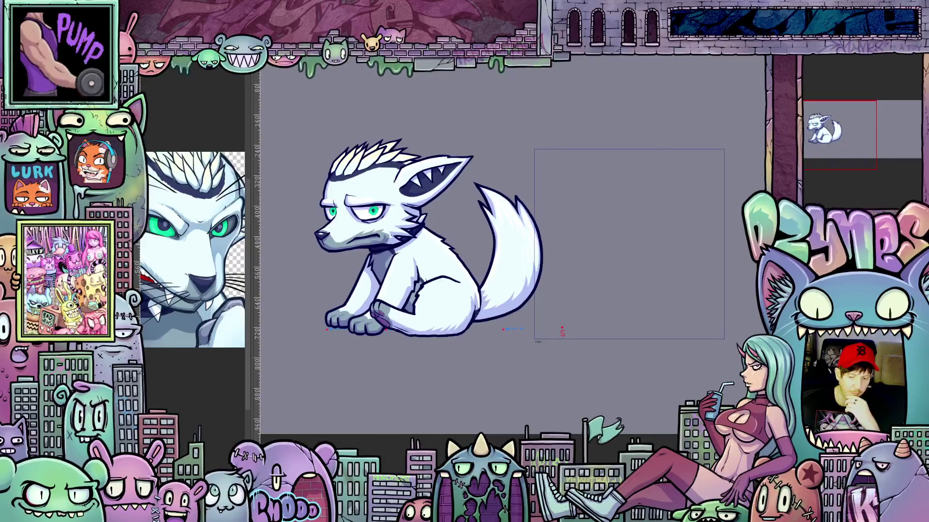
scroll(508, 254, up, 2)
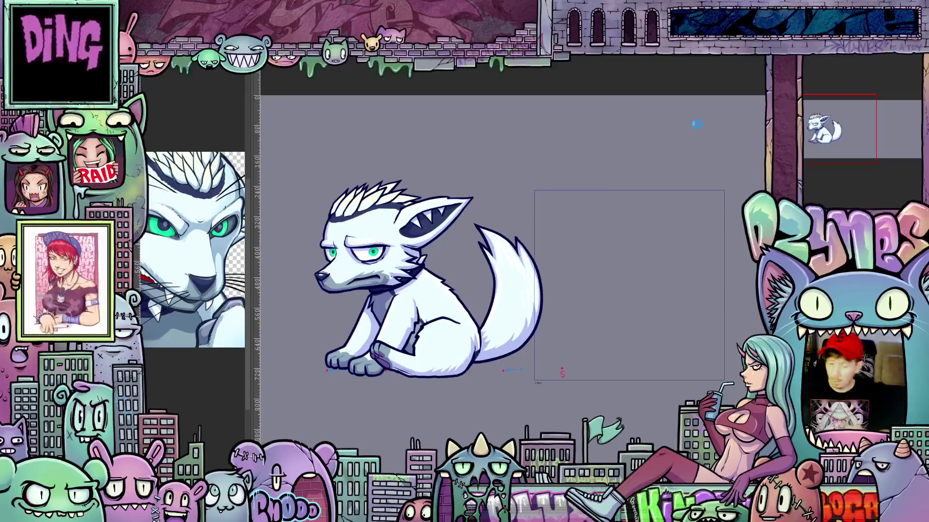
Save the wolf animation file with Ctrl+S
key(ctrl+s)
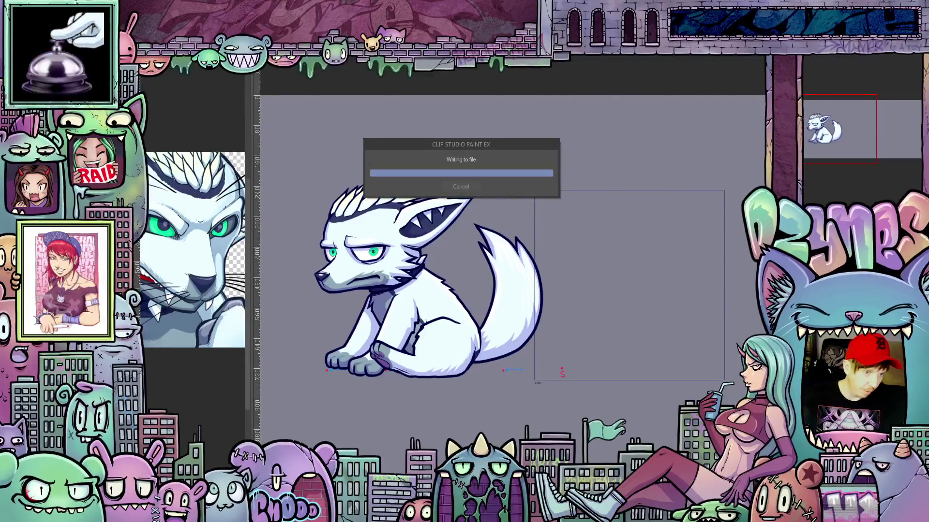